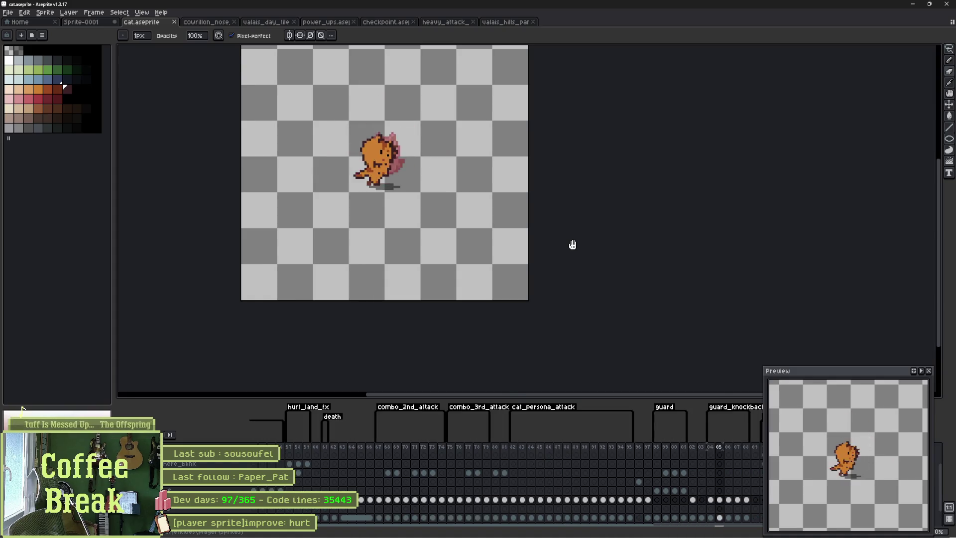
Jump back to the idle cat frames at the start of the timeline.
key(Home)
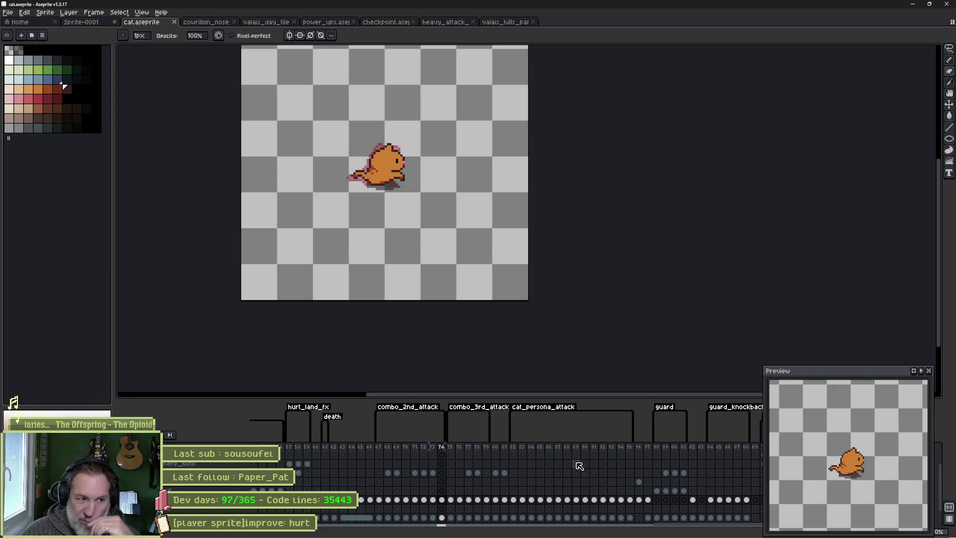
scroll(518, 488, left, 5)
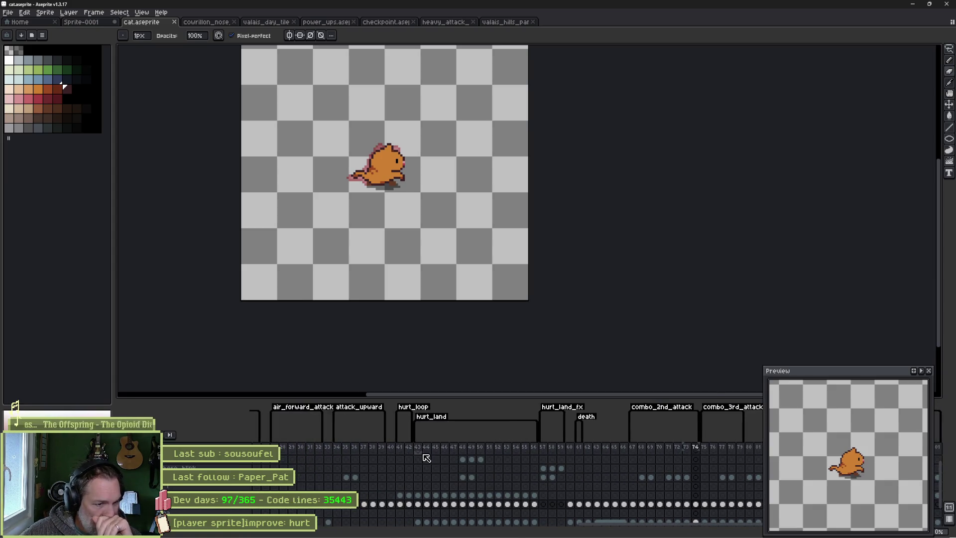
Compare the red hurt frames 42–43 with the orange cat in frame 40.
drag(410, 451, 418, 449)
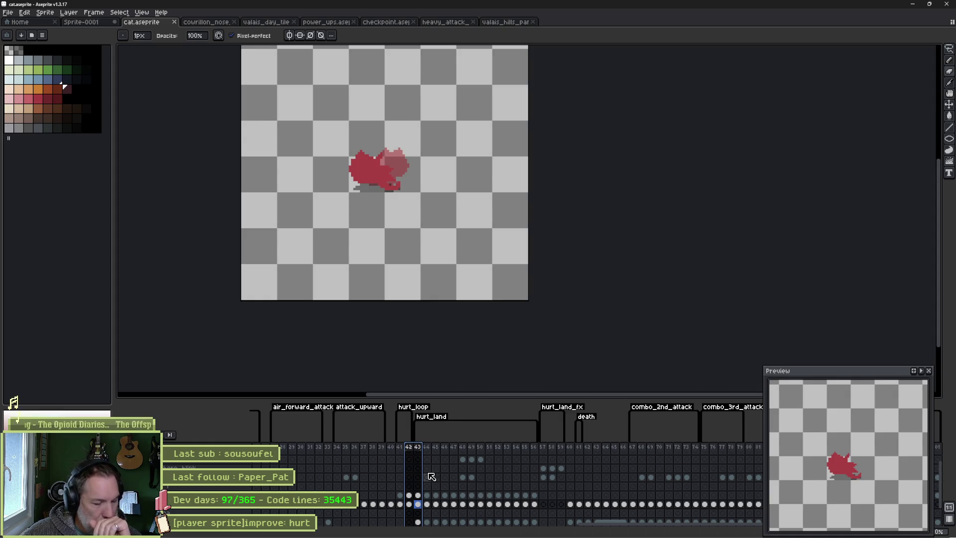
click(391, 505)
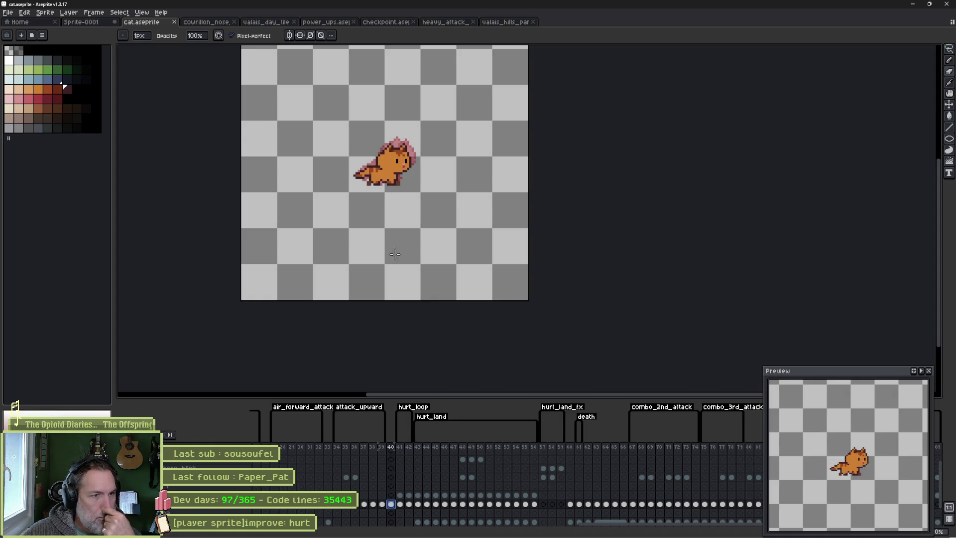
scroll(393, 204, up, 2)
Try a freehand selection on the cat's right side and chin, clear it, and return to frame 43.
key(m)
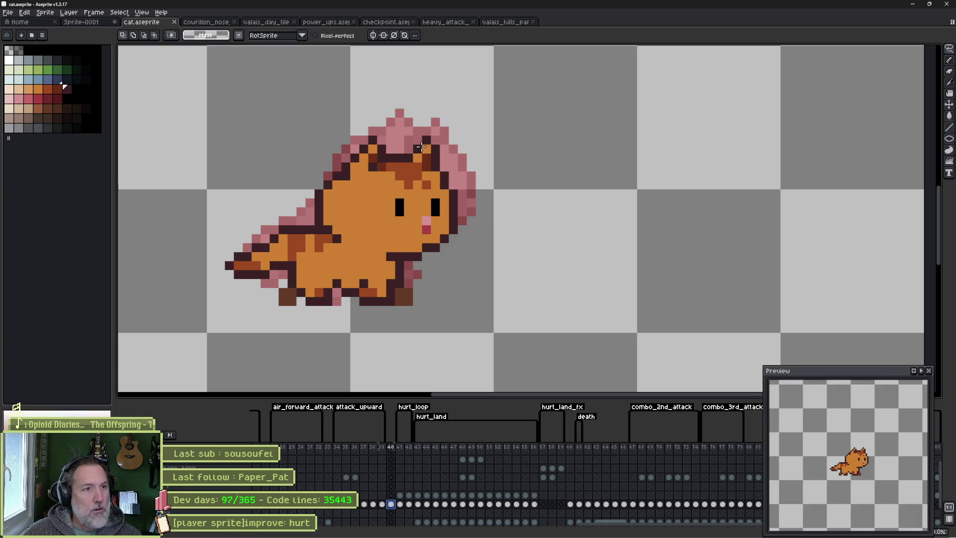
mouse_move(447, 134)
mouse_down()
mouse_move(438, 252)
mouse_move(392, 257)
mouse_move(351, 240)
mouse_move(310, 204)
mouse_move(441, 117)
mouse_move(447, 134)
mouse_up()
key(ctrl+d)
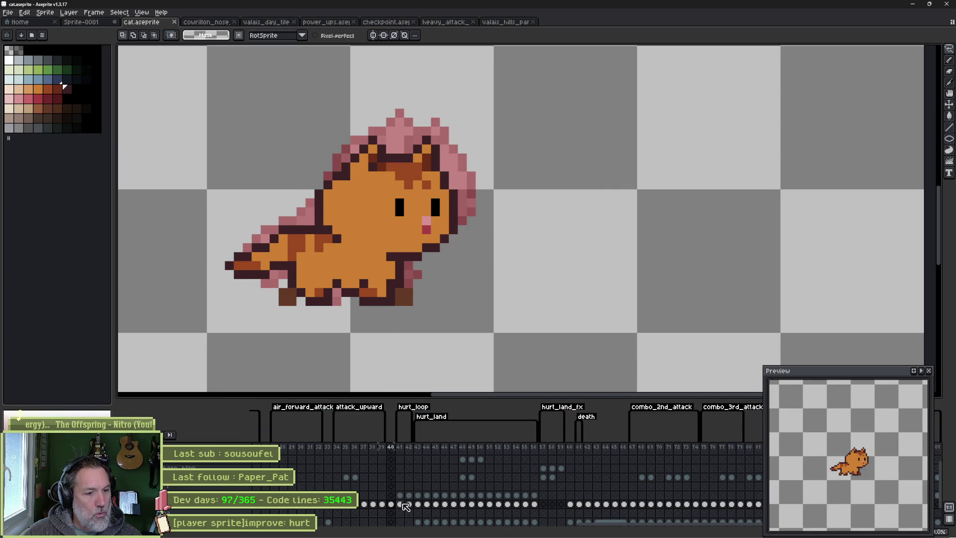
click(418, 505)
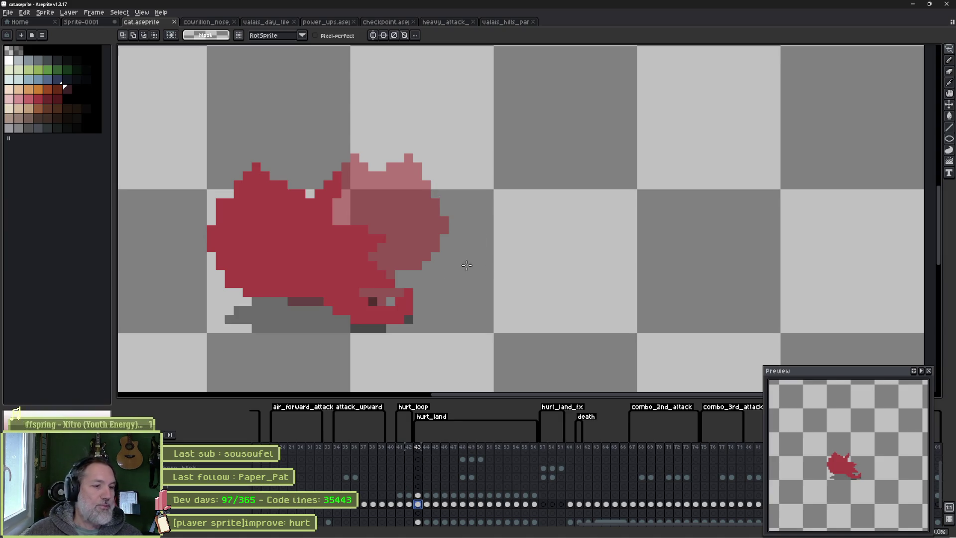
Paint-bucket the red cat body with the orange swatch.
key(g)
click(38, 89)
click(298, 236)
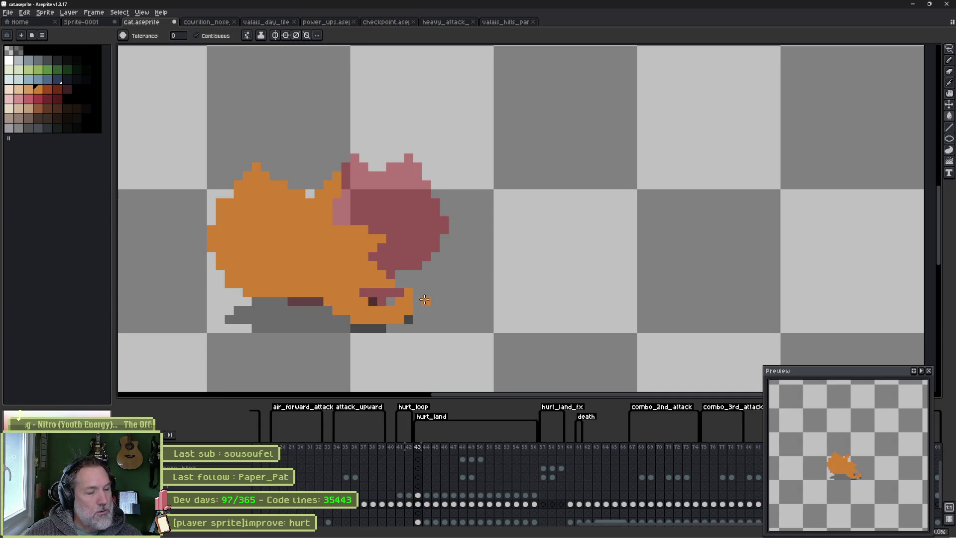
Pencil a dark outline along the cat's top edge and ear, fixing one stray pixel orange.
click(68, 89)
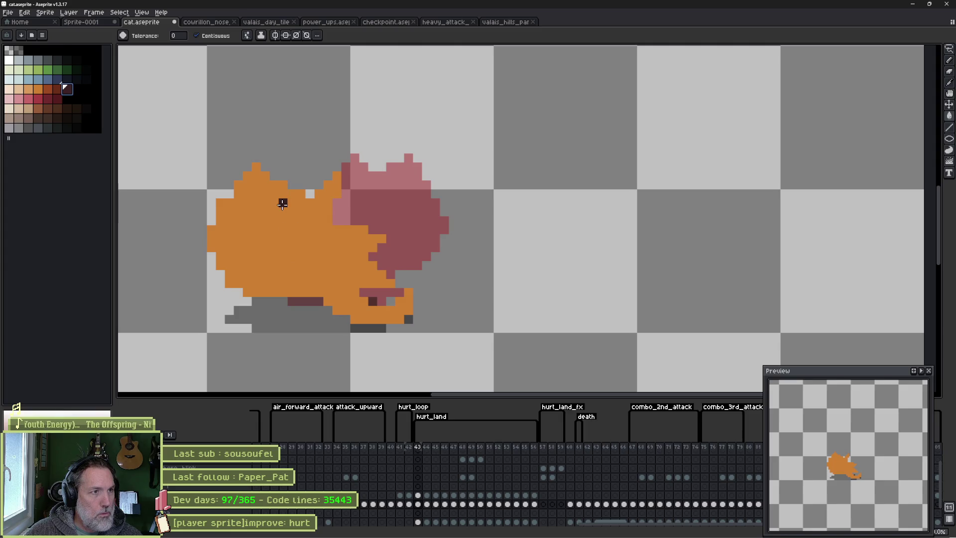
key(b)
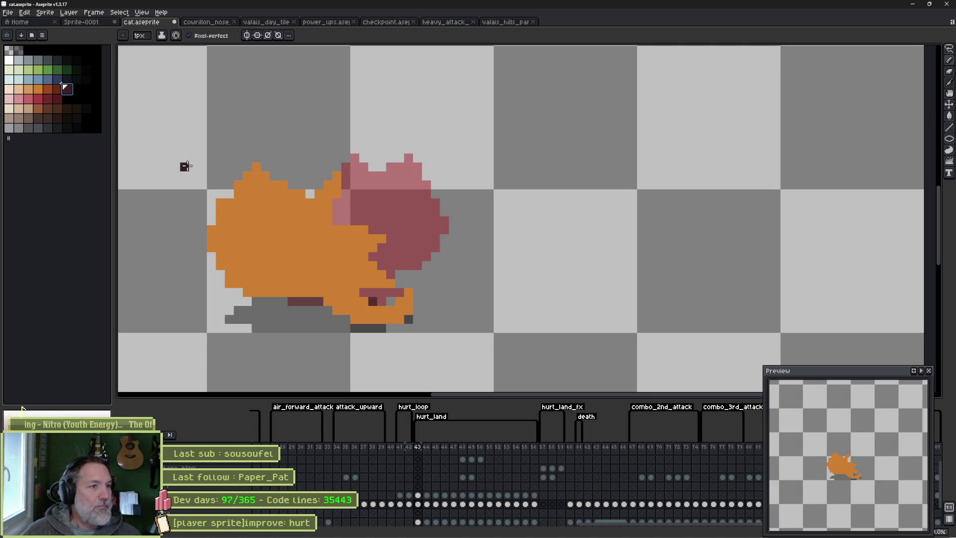
mouse_move(255, 166)
mouse_down()
mouse_move(223, 204)
mouse_move(216, 252)
mouse_move(250, 293)
mouse_move(272, 294)
mouse_up()
drag(264, 175, 275, 186)
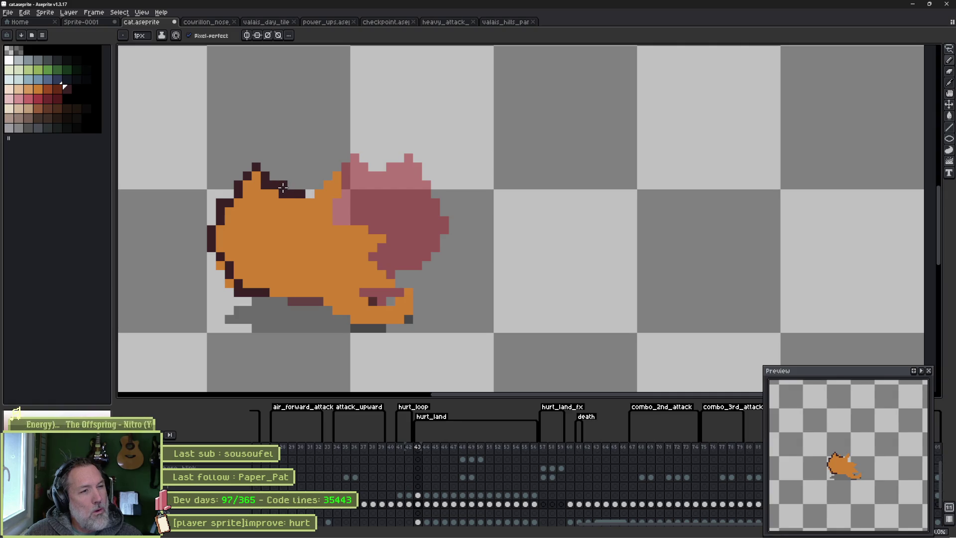
alt+click(265, 203)
click(265, 185)
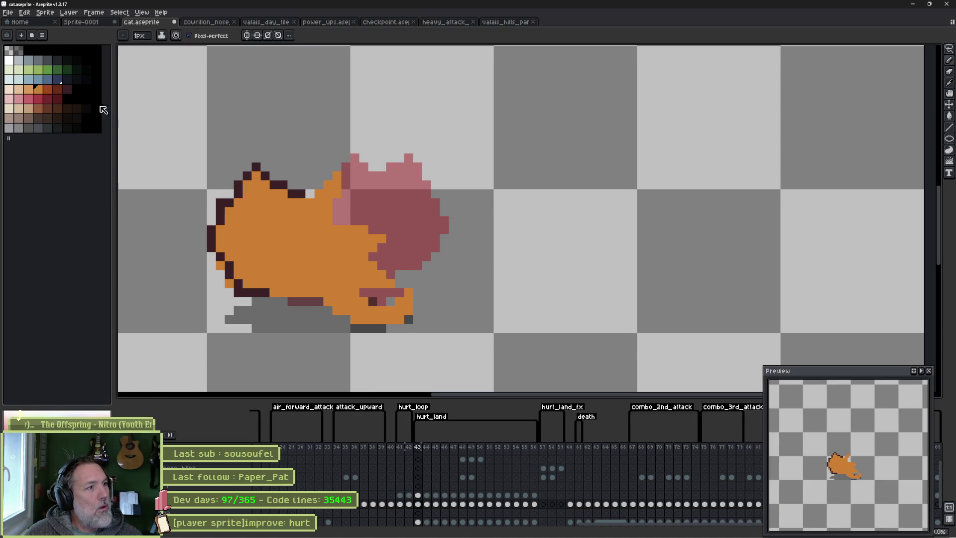
Outline the ear, the area below the pink patch, and the body edge in dark pixels.
click(70, 93)
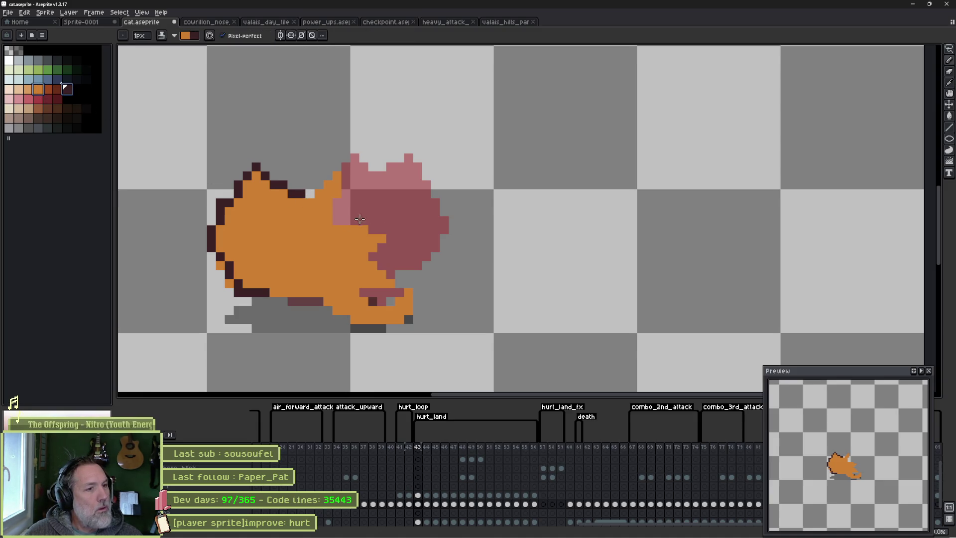
scroll(347, 219, up, 2)
mouse_move(295, 168)
mouse_down()
mouse_move(330, 124)
mouse_move(330, 169)
mouse_up()
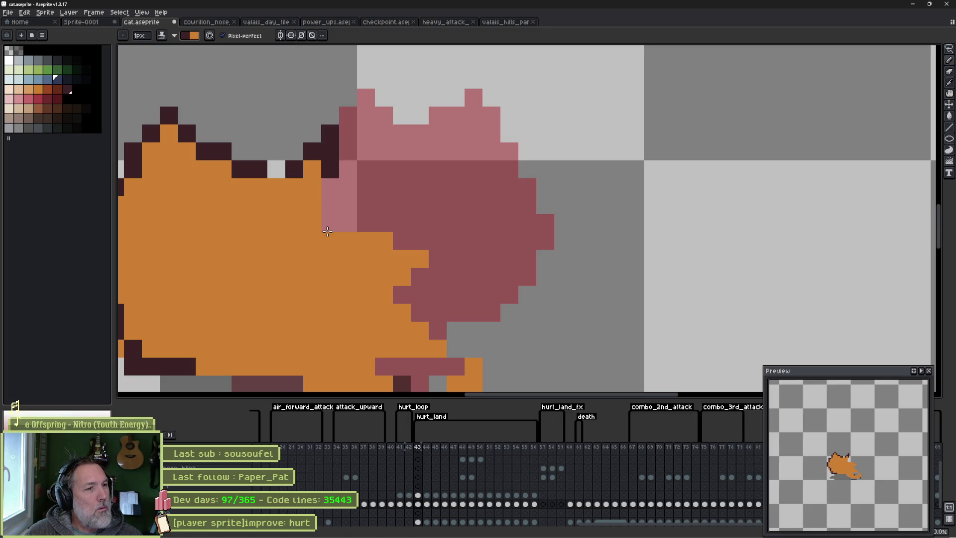
drag(312, 223, 384, 241)
mouse_move(402, 277)
mouse_down()
mouse_move(402, 313)
mouse_move(420, 331)
mouse_up()
drag(421, 331, 443, 222)
click(459, 240)
mouse_move(388, 258)
mouse_down()
mouse_move(401, 244)
mouse_move(442, 239)
mouse_up()
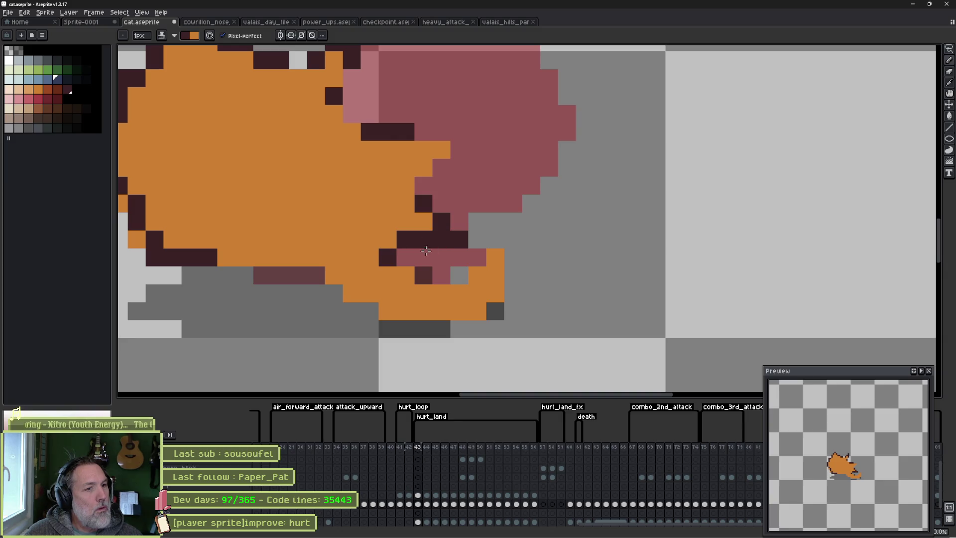
Run the dark outline along the cat's lower edge and the foot's right side.
mouse_move(405, 275)
mouse_down()
mouse_move(418, 287)
mouse_move(477, 275)
mouse_up()
click(459, 293)
click(493, 257)
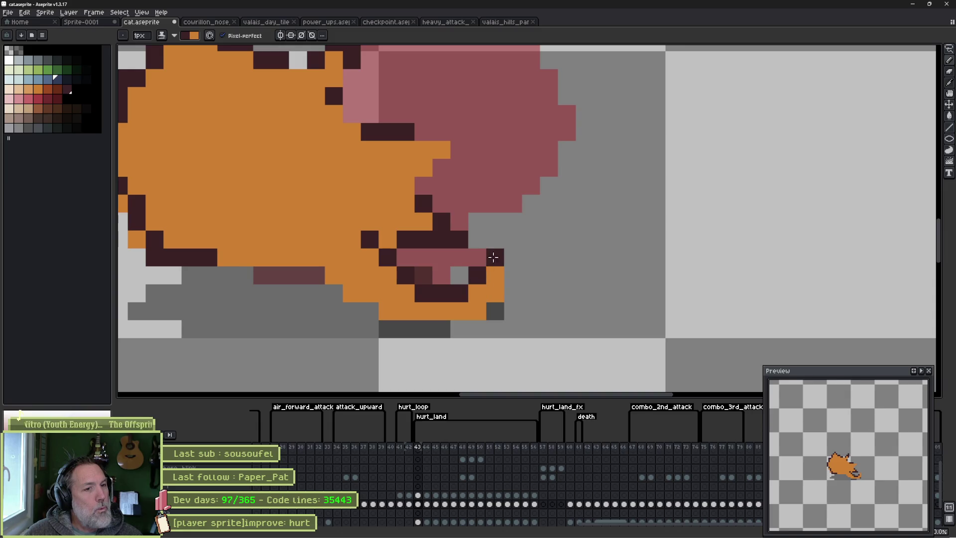
click(501, 287)
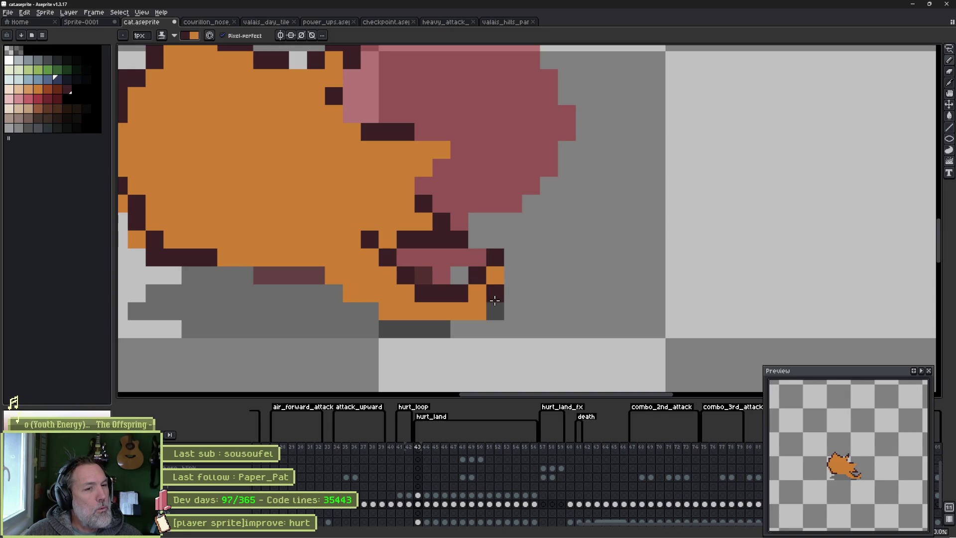
mouse_move(494, 300)
mouse_down()
mouse_move(478, 311)
mouse_move(384, 310)
mouse_move(320, 266)
mouse_move(410, 267)
mouse_up()
Touch up the lower-left outline, turning stray left-edge pixels orange and one pixel dark.
mouse_move(339, 259)
mouse_down()
mouse_move(317, 259)
mouse_move(419, 261)
mouse_up()
drag(358, 230, 442, 302)
click(293, 278)
click(311, 314)
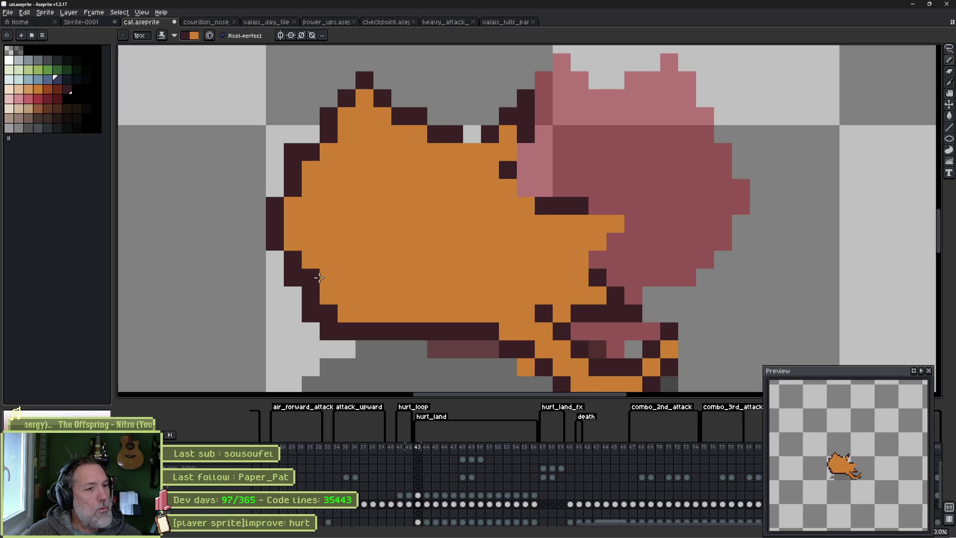
key(x)
click(311, 278)
click(329, 310)
click(290, 194)
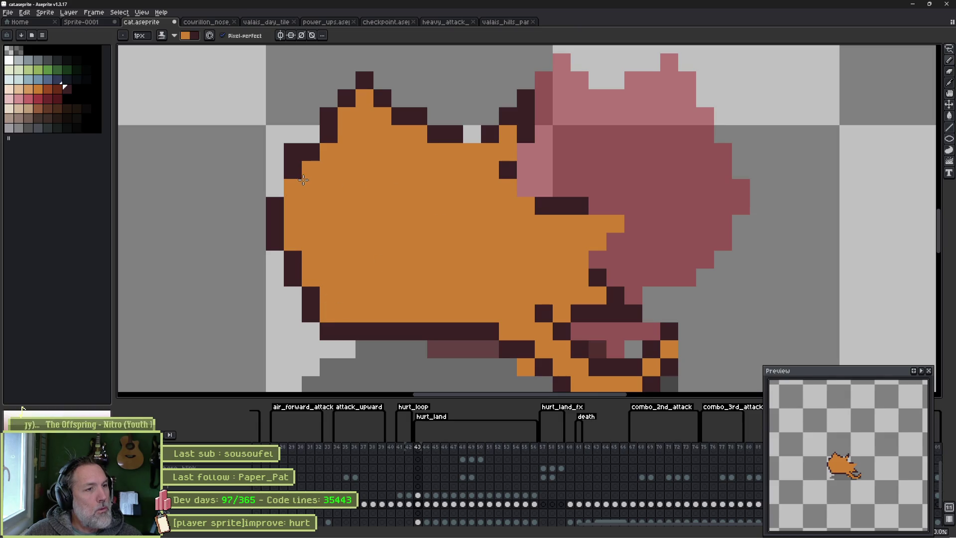
key(x)
click(294, 188)
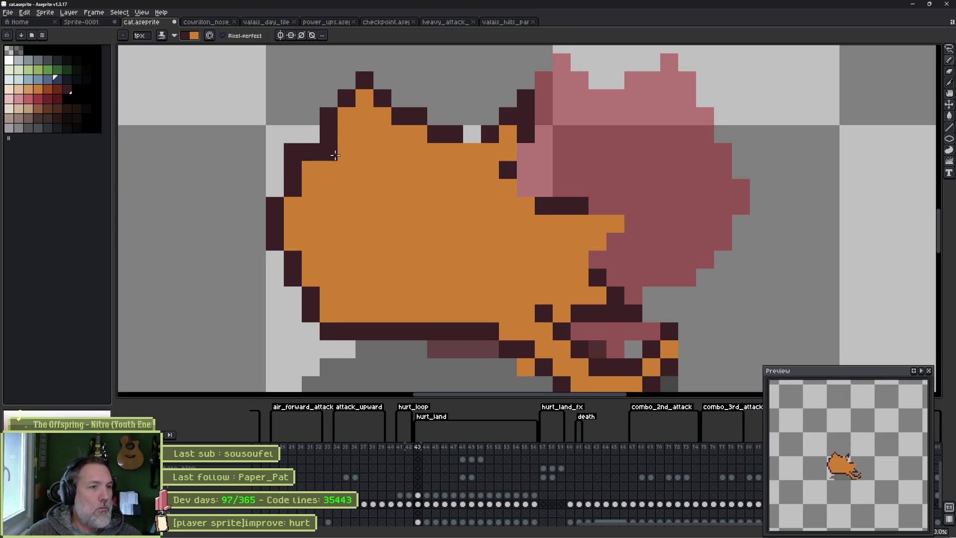
Add missing dark pixels on the body and head outline, then pick orange-brown with a larger brush.
scroll(418, 203, down, 2)
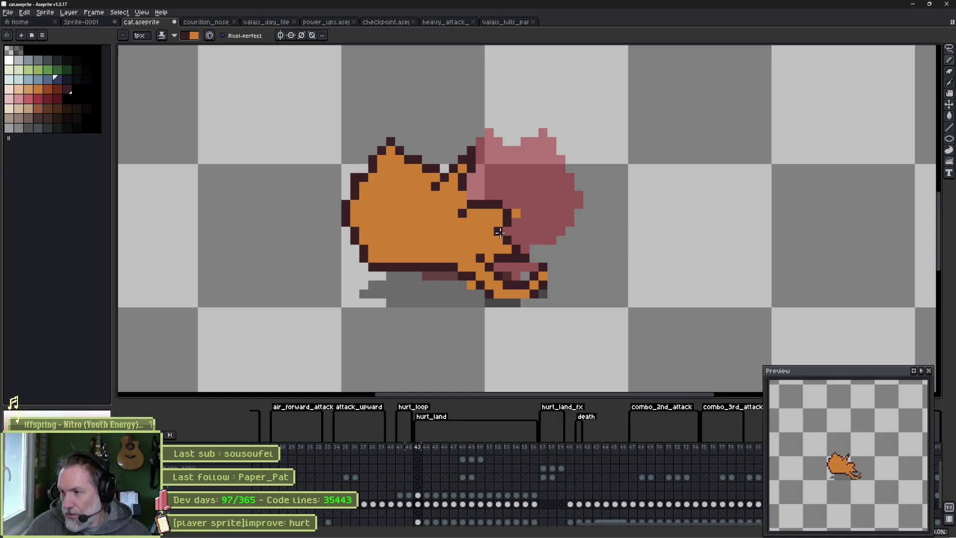
click(500, 232)
click(516, 212)
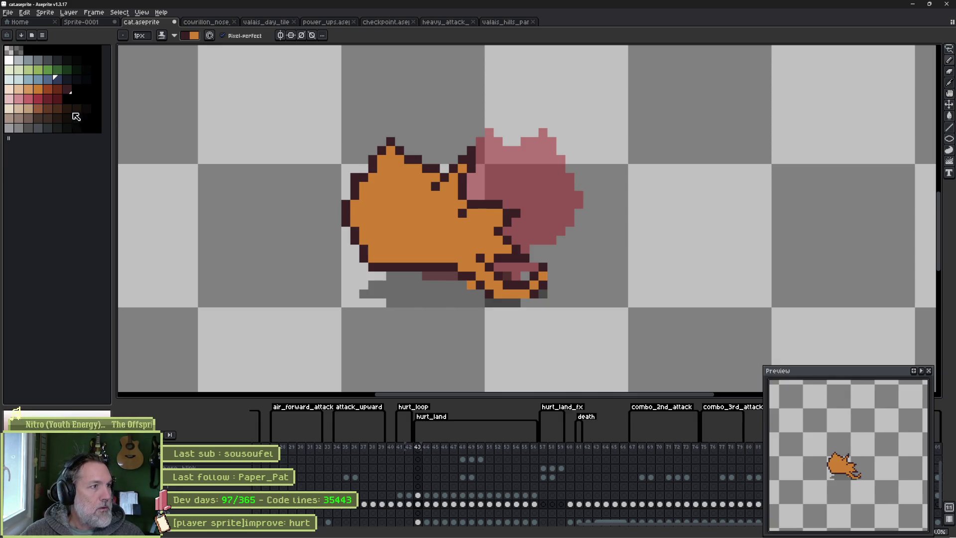
click(49, 88)
key(plus)
key(plus)
key(plus)
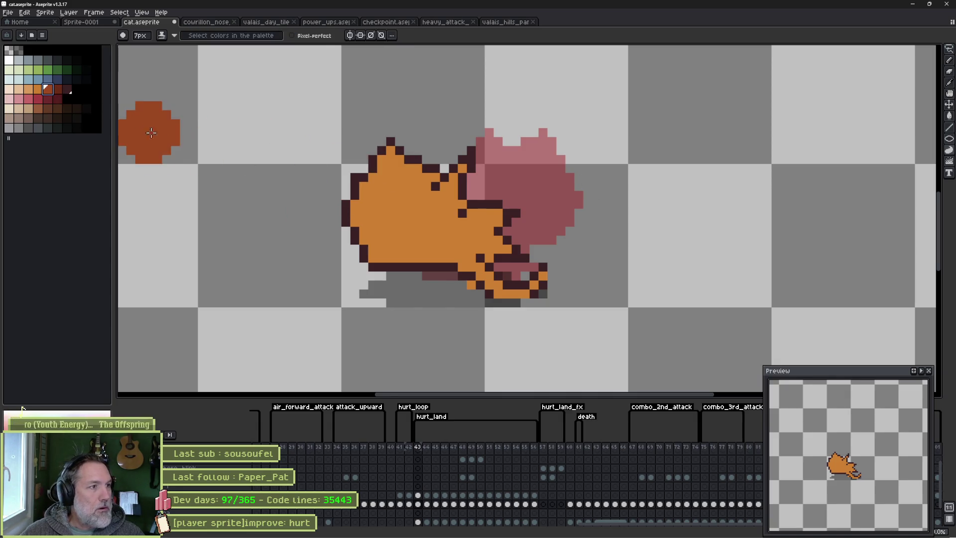
Dither a darker-brown shading patch onto the cat's head with a 1px brush.
scroll(174, 142, down, 2)
scroll(297, 165, up, 2)
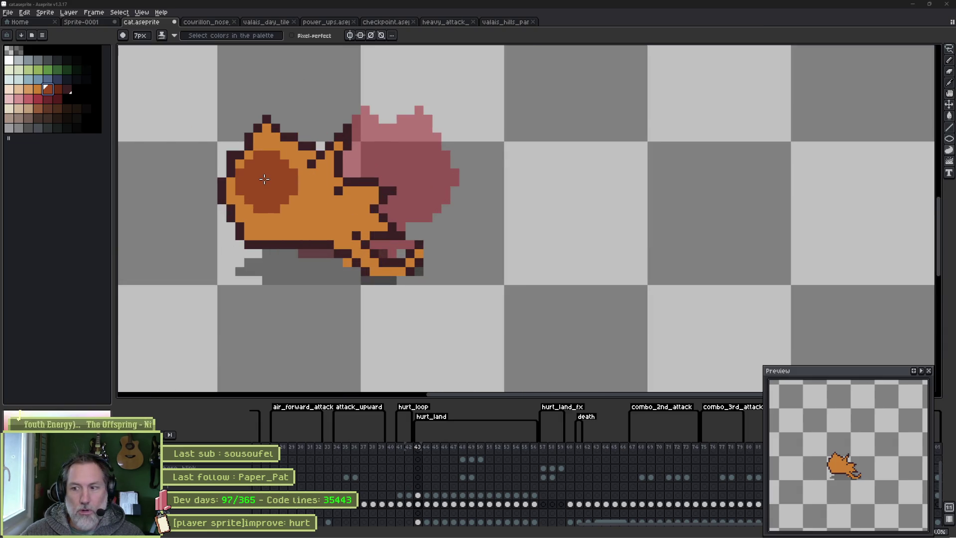
key(minus)
key(minus)
key(minus)
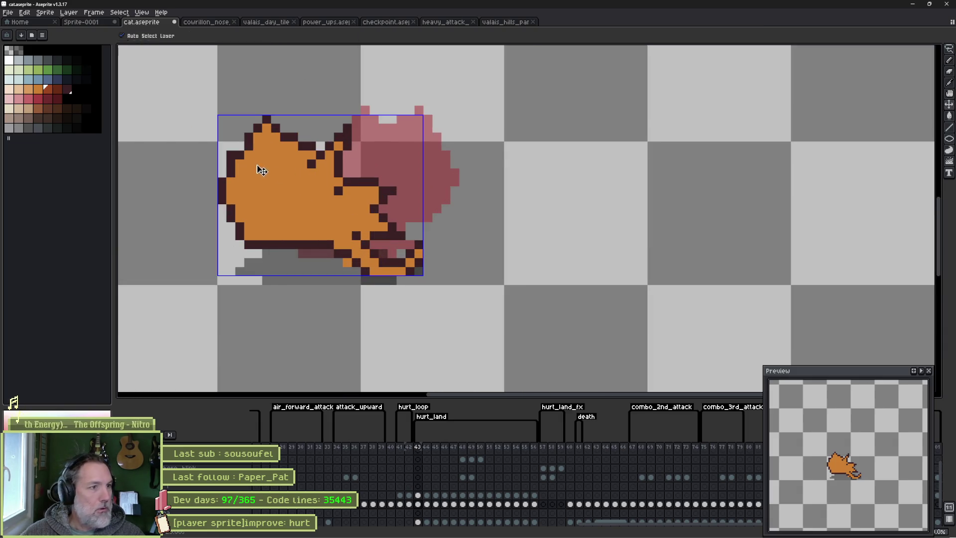
click(240, 164)
click(231, 173)
click(240, 181)
click(249, 191)
click(258, 182)
drag(246, 173, 235, 164)
click(231, 182)
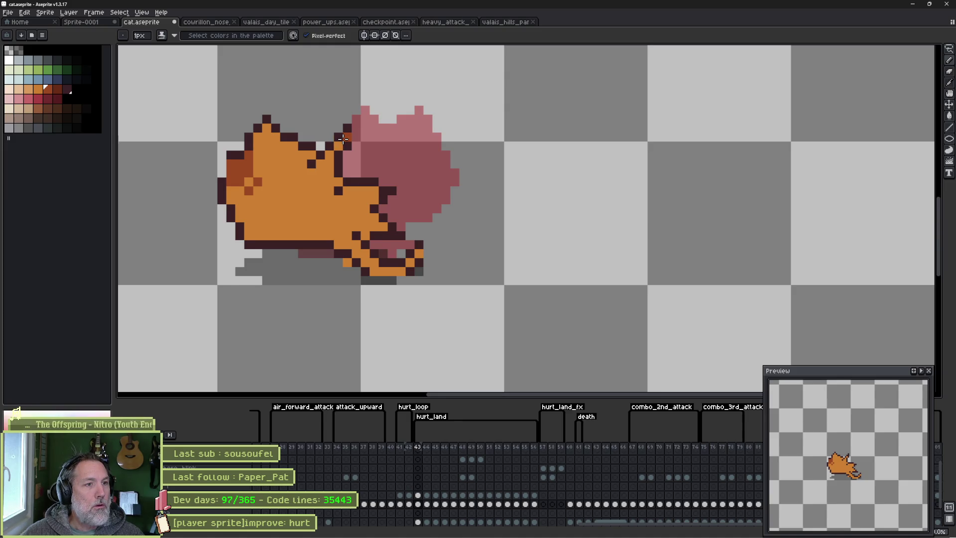
Shade the rear foot dark brown, paint orange around it, and add a dark outline pixel.
click(392, 191)
mouse_move(392, 263)
mouse_down()
mouse_move(427, 247)
mouse_move(406, 277)
mouse_move(363, 280)
mouse_up()
alt+click(420, 255)
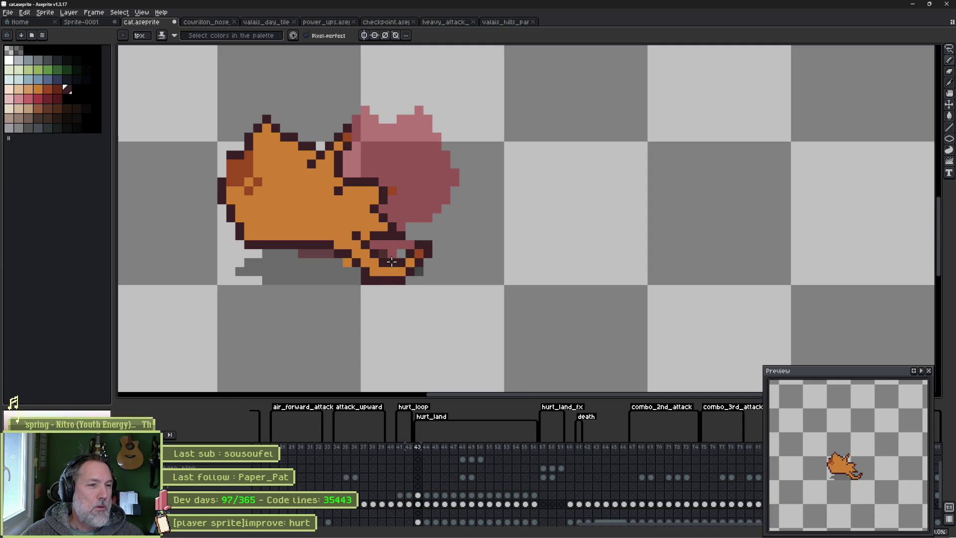
alt+click(345, 264)
mouse_move(349, 251)
mouse_down()
mouse_move(373, 269)
mouse_move(356, 272)
mouse_up()
alt+click(355, 263)
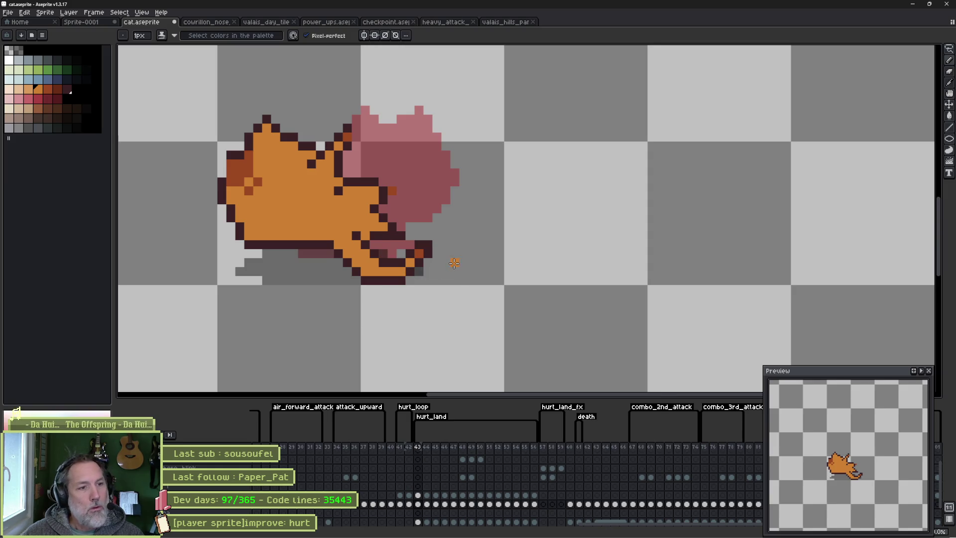
Compare with the neighbouring frame, then paint dark outline above and right of the orange pixel.
key(Left)
key(Right)
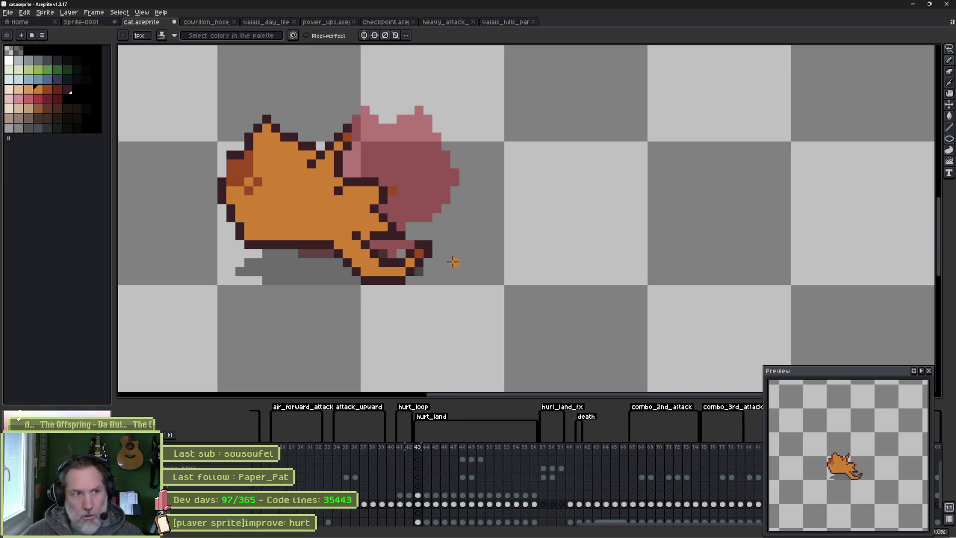
scroll(434, 216, up, 3)
alt+click(307, 159)
drag(320, 125, 339, 148)
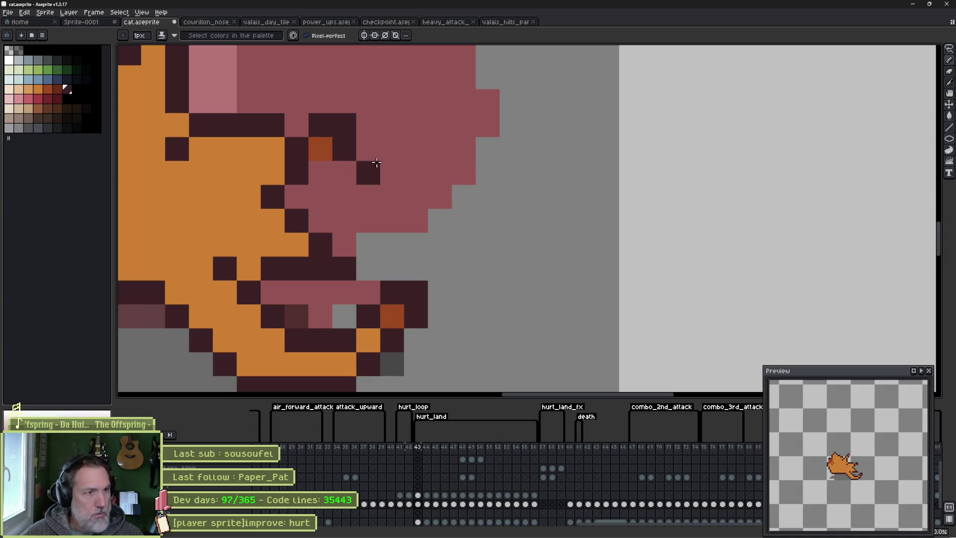
Erase a stray outline pixel and turn two dark pixels near the ear light orange.
click(321, 173)
key(e)
click(272, 125)
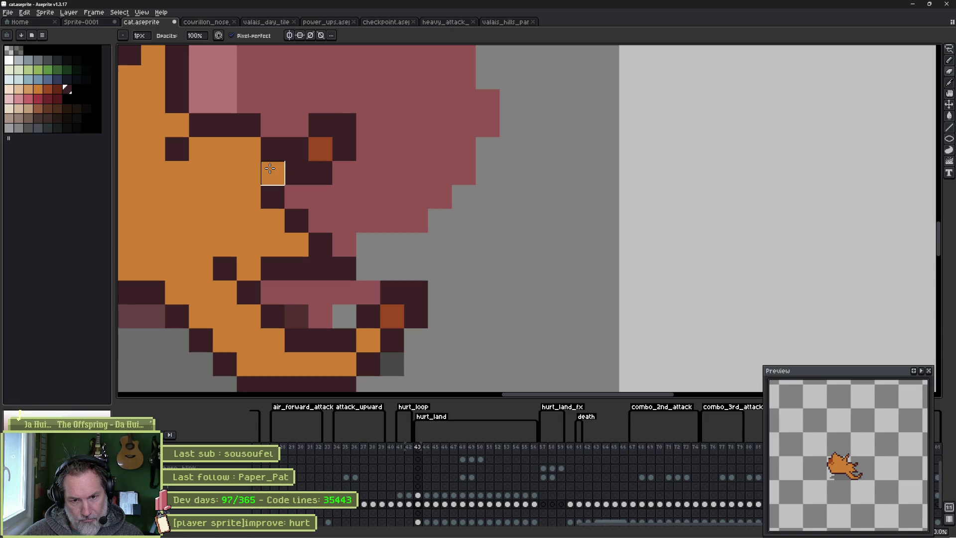
alt+click(320, 149)
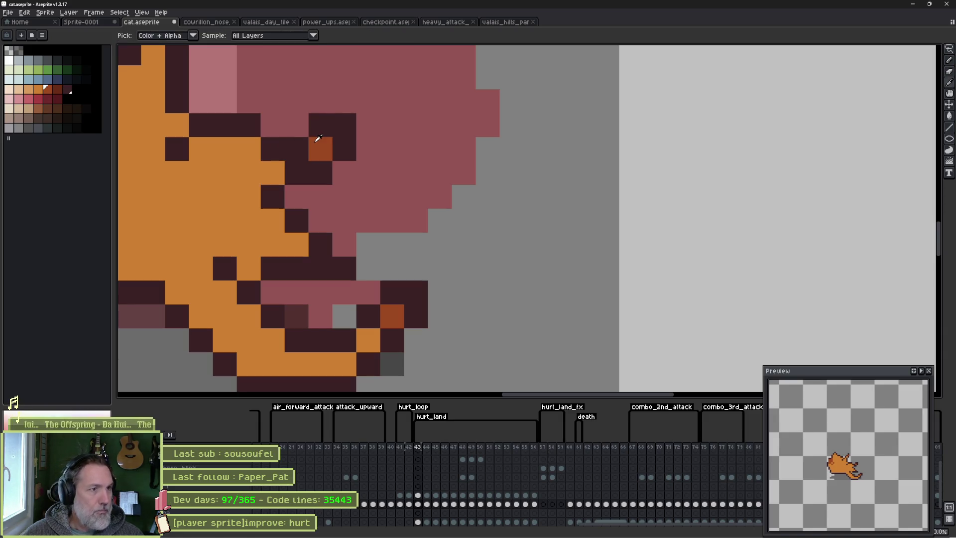
click(321, 125)
key(alt)
alt+click(269, 163)
click(297, 148)
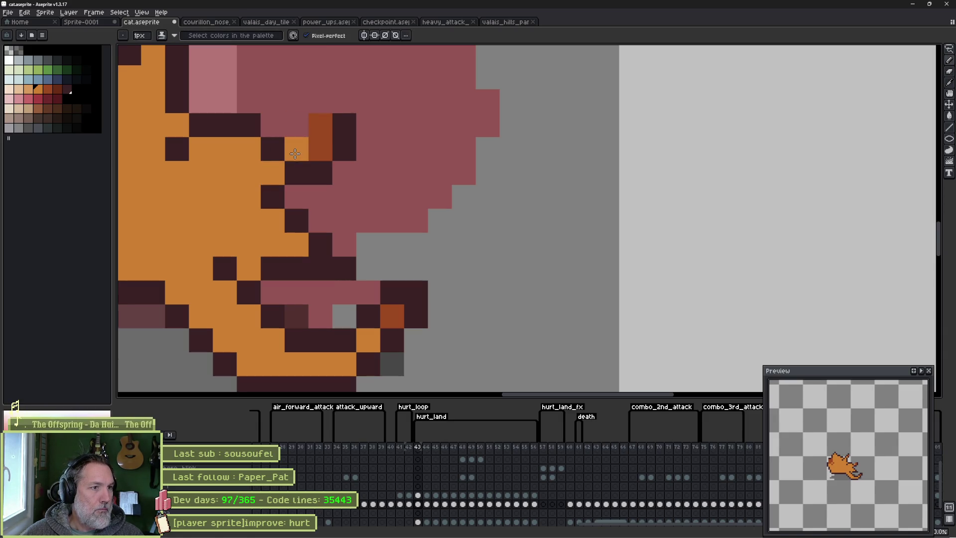
click(321, 148)
Redraw the dark ear outline pixels, fill the gap orange, and darken pixels along the ear edge.
click(297, 125)
click(320, 101)
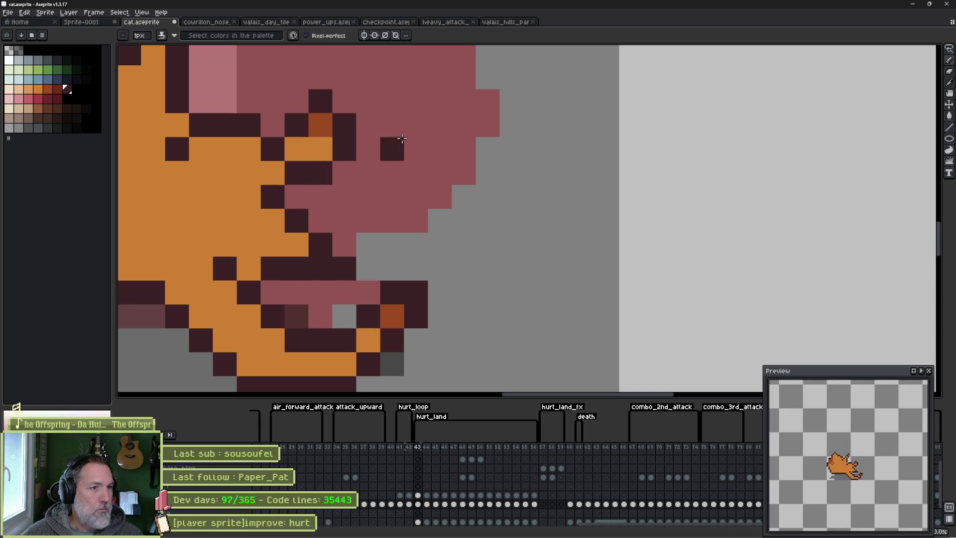
click(440, 148)
click(272, 125)
alt+click(269, 163)
click(273, 148)
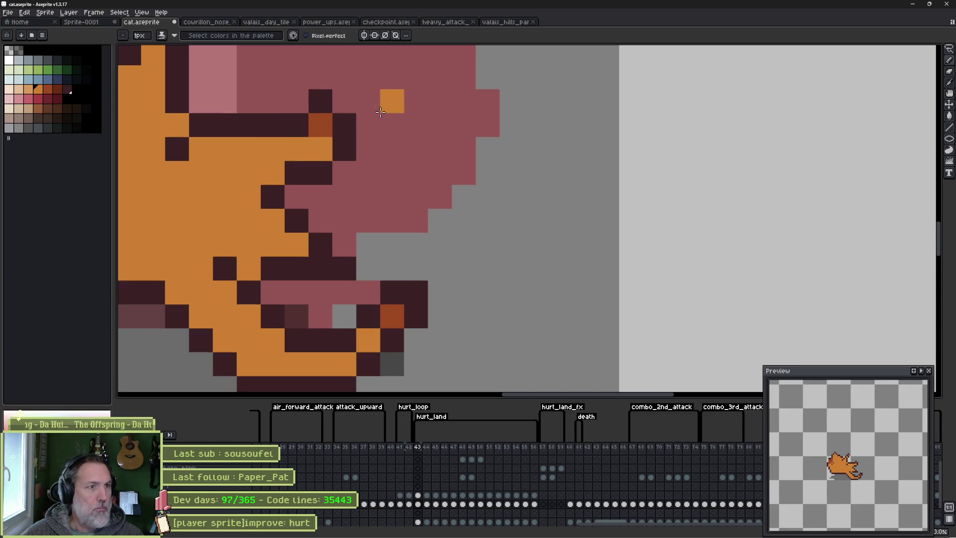
key(e)
key(b)
alt+click(320, 172)
click(320, 149)
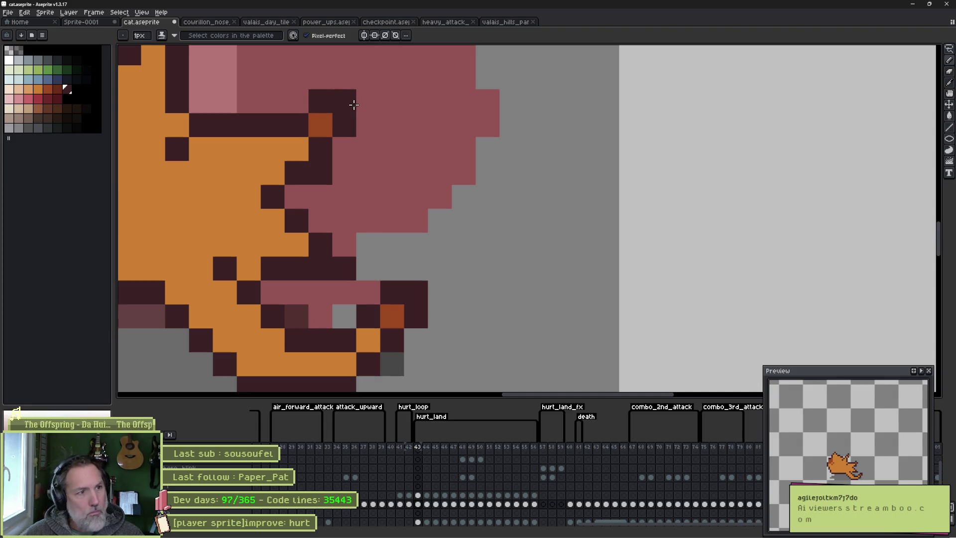
click(352, 101)
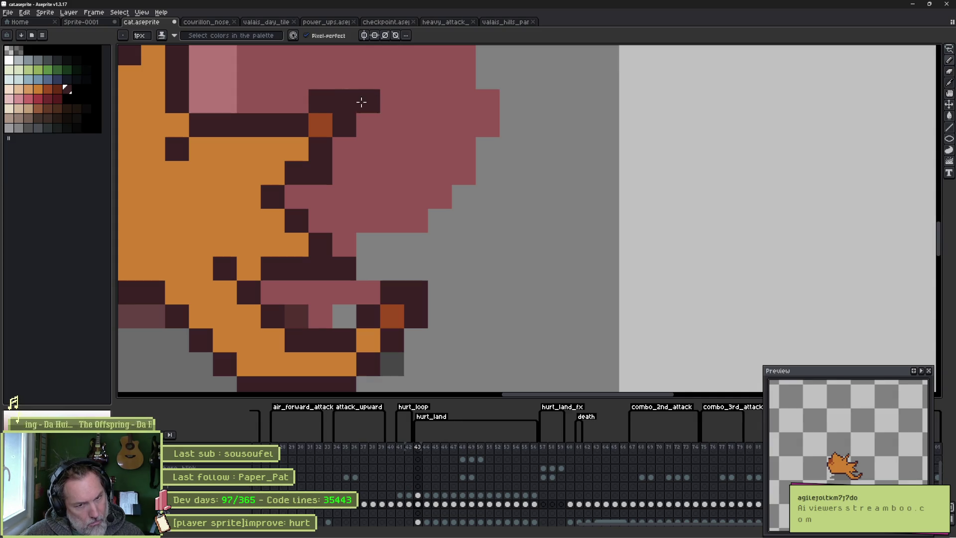
Erase the stray dark pixel at the cat's back and darken the outline down its left side.
scroll(234, 167, left, 10)
scroll(284, 170, up, 3)
key(e)
click(335, 192)
key(b)
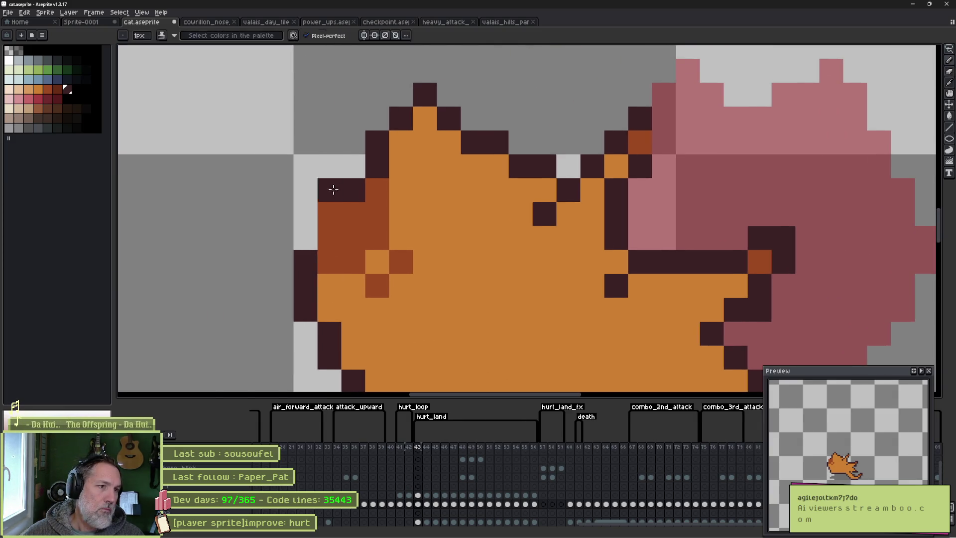
drag(330, 214, 331, 238)
Remove a dark pixel outside the outline and place a dark marking pixel in the body.
key(e)
click(327, 211)
key(b)
click(353, 214)
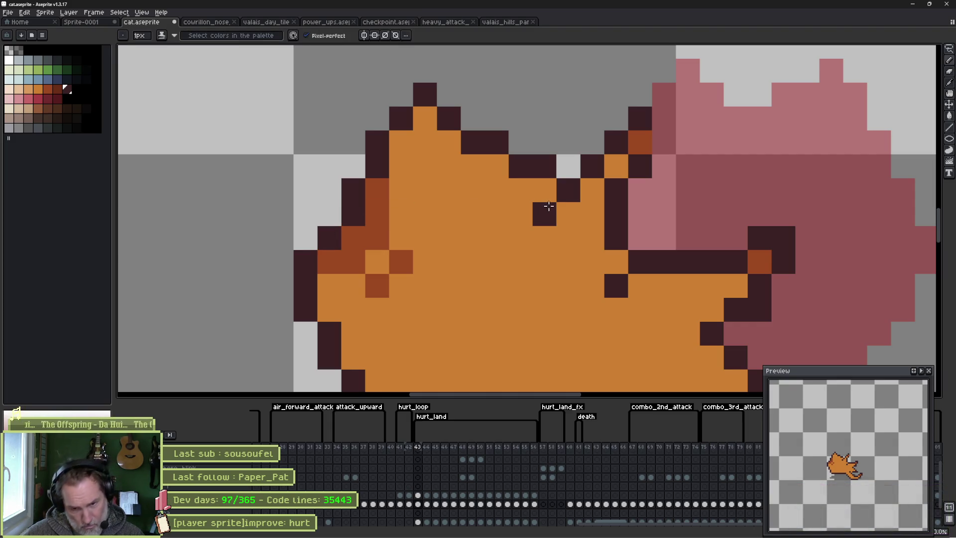
click(529, 207)
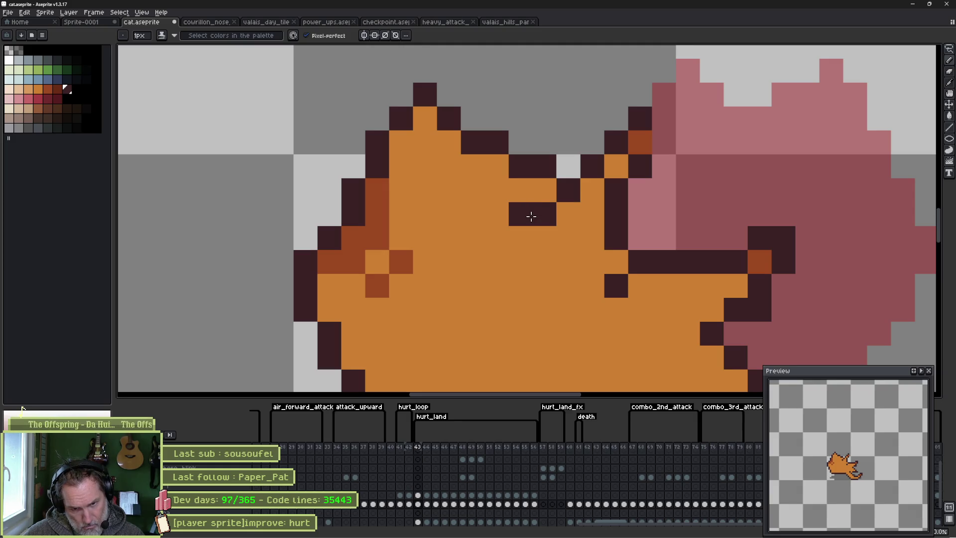
key(ctrl+z)
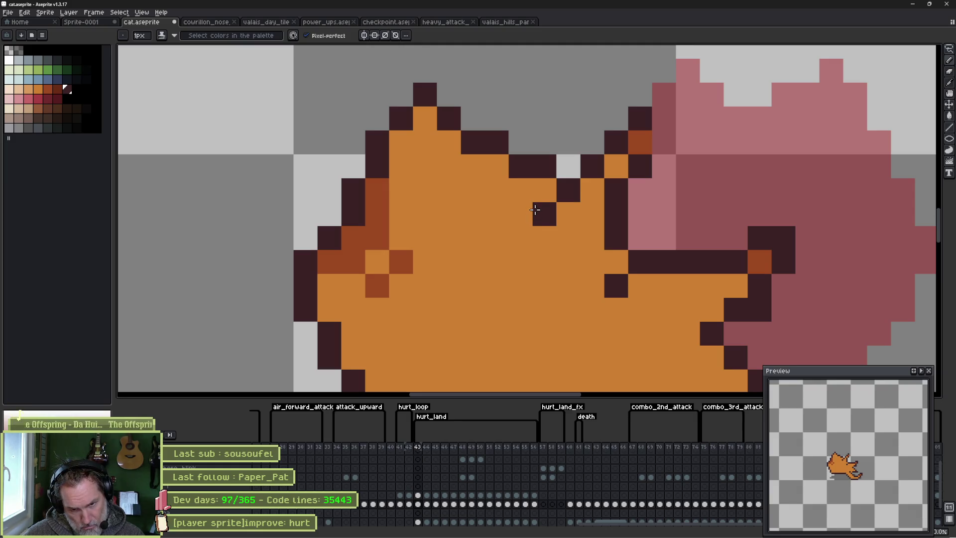
drag(548, 268, 534, 232)
click(541, 232)
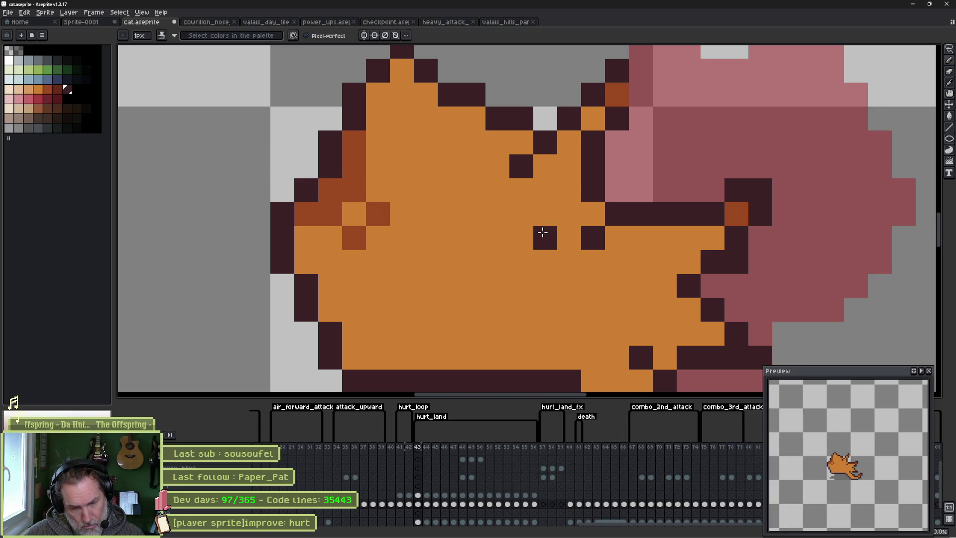
Flip between frames 43 and 44, settling on red hurt frame 44, and undo then redo the last edit.
key(Left)
key(Right)
key(Right)
key(Left)
key(Right)
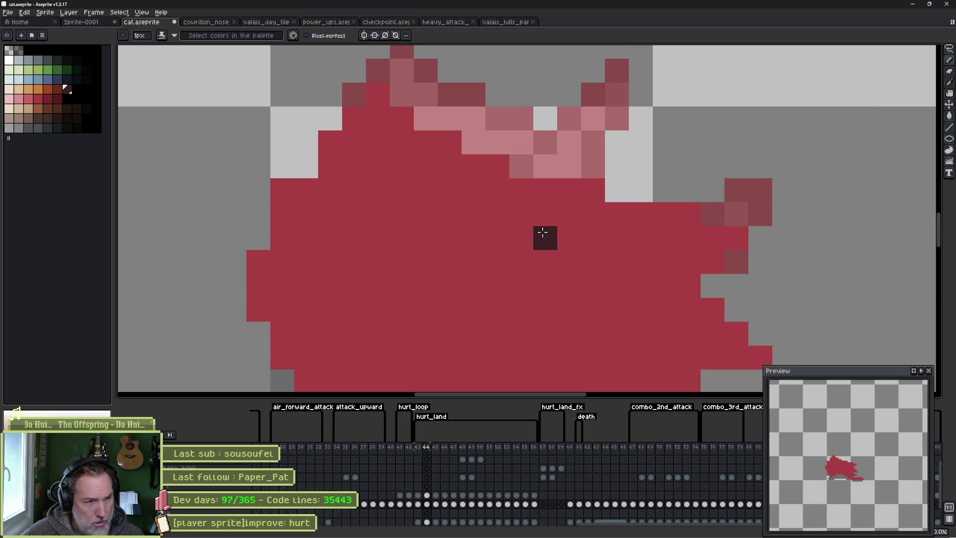
drag(557, 311, 529, 262)
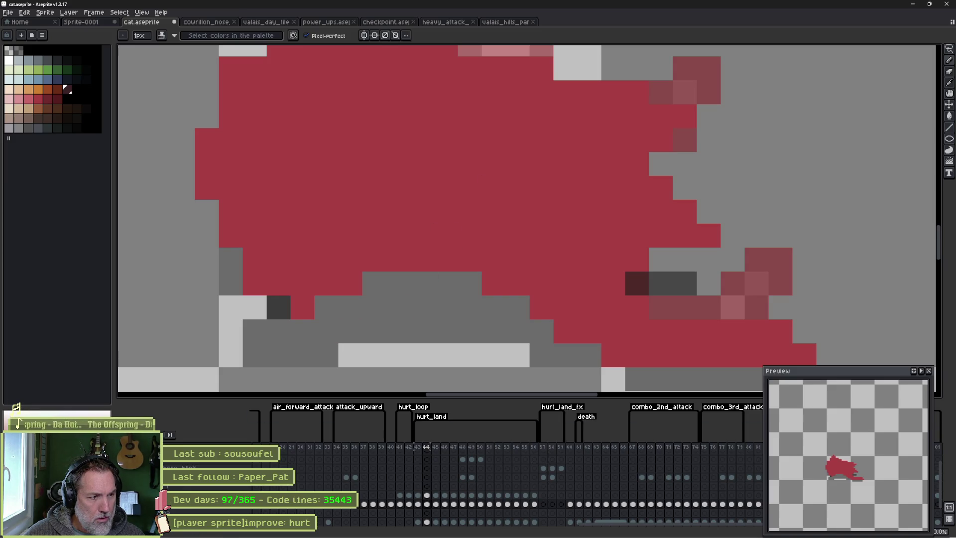
key(ctrl+z)
key(ctrl+y)
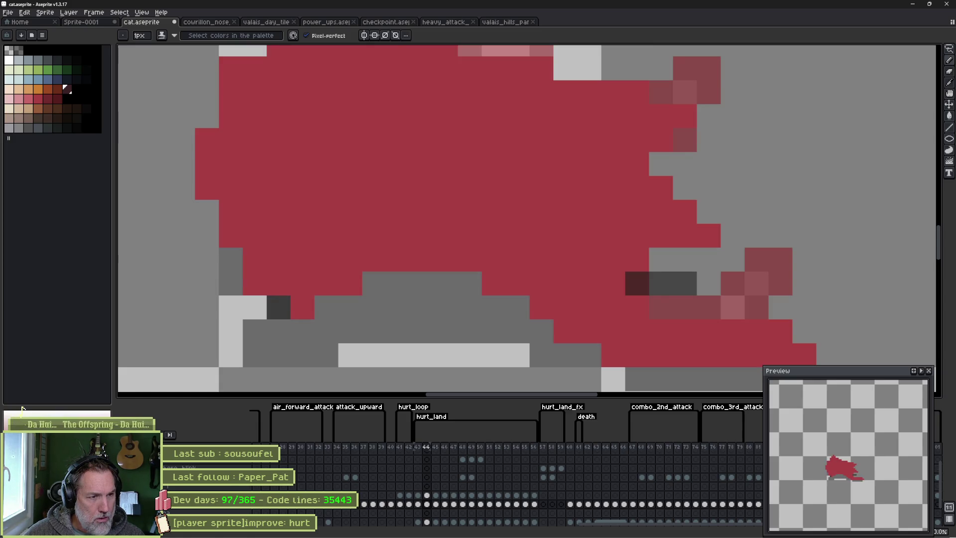
ctrl+click(421, 326)
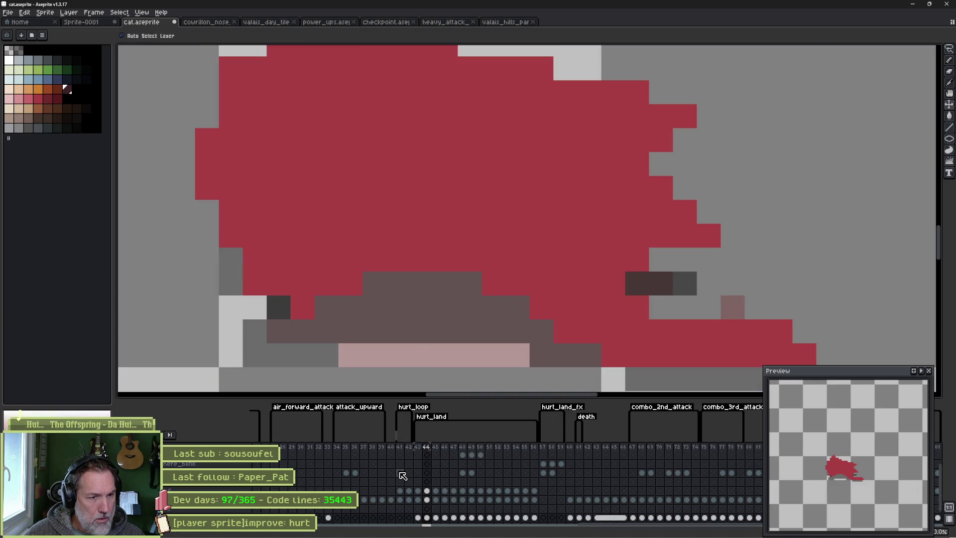
scroll(386, 481, down, 1)
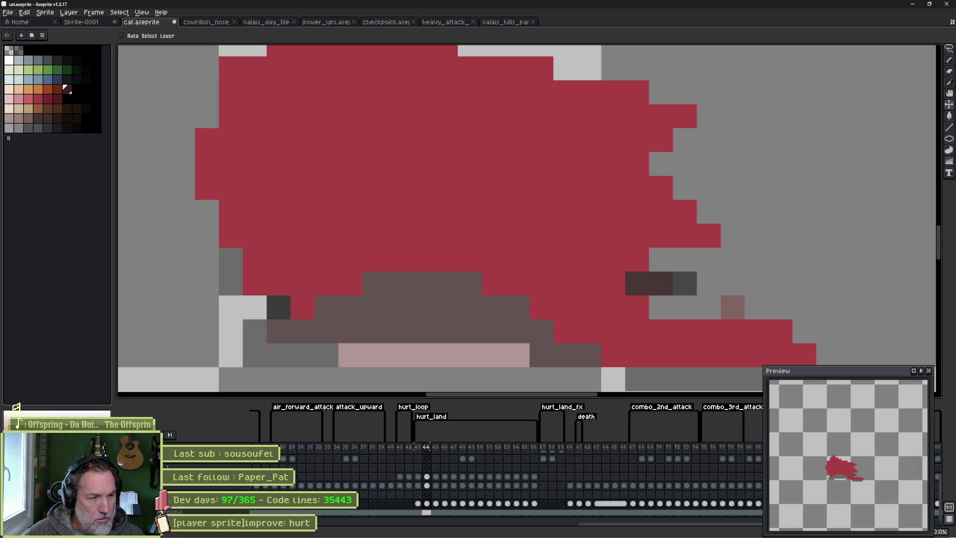
key(ctrl+z)
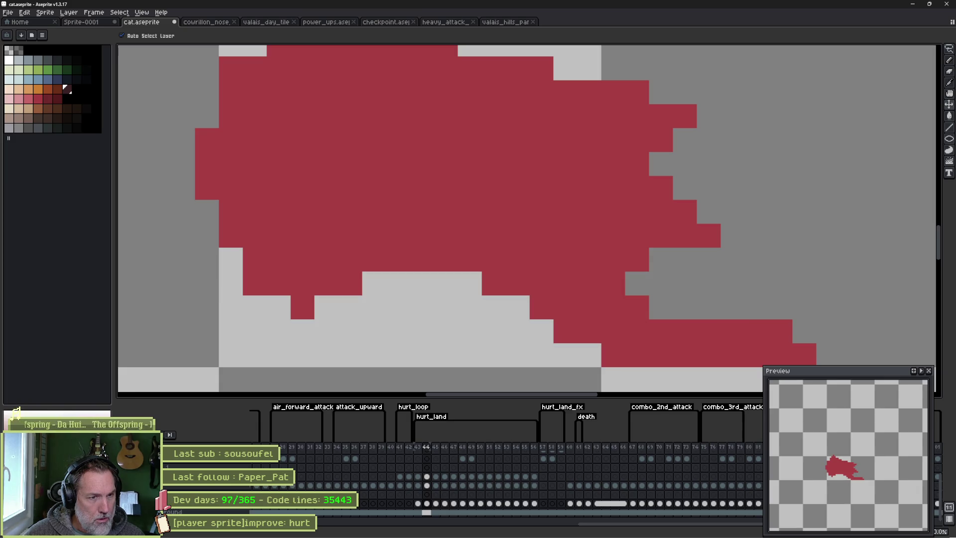
key(ctrl+y)
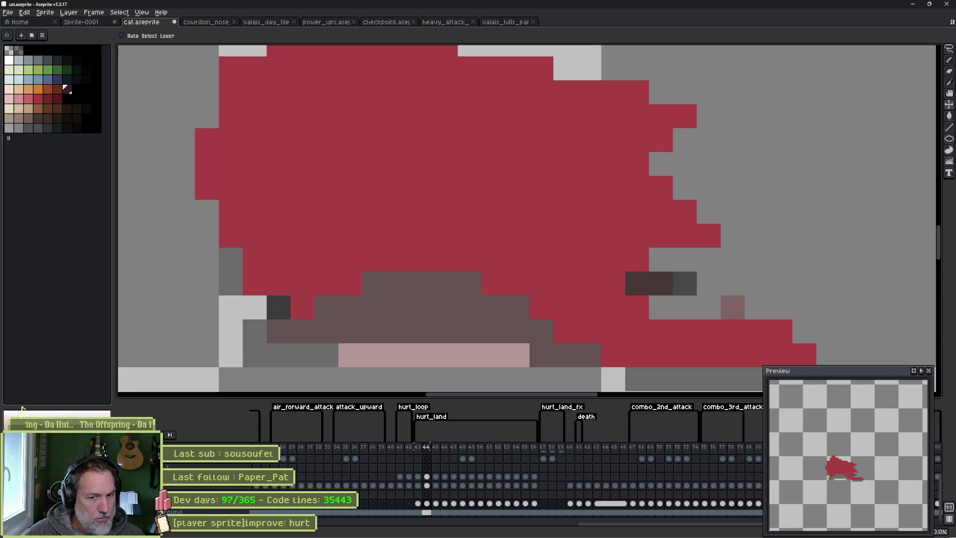
key(b)
key(ctrl+z)
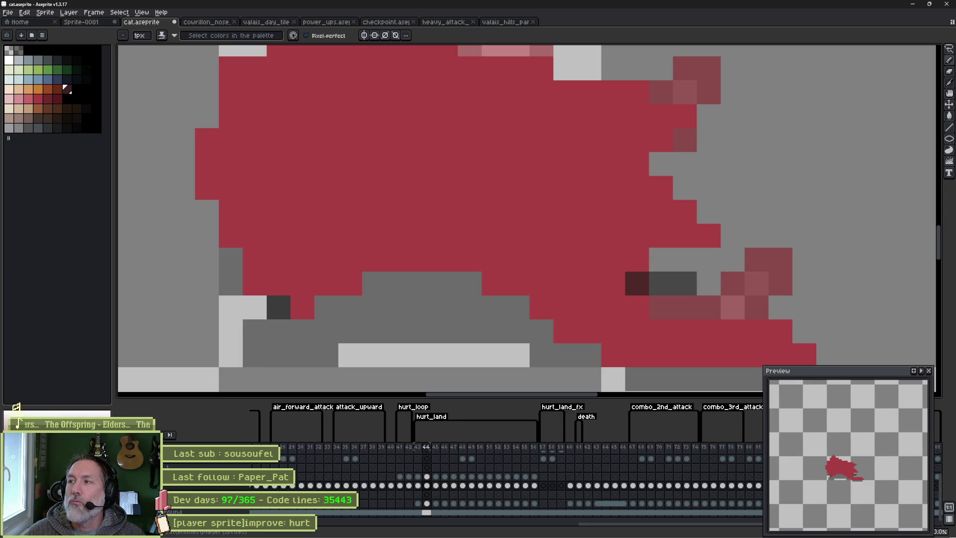
scroll(546, 255, down, 3)
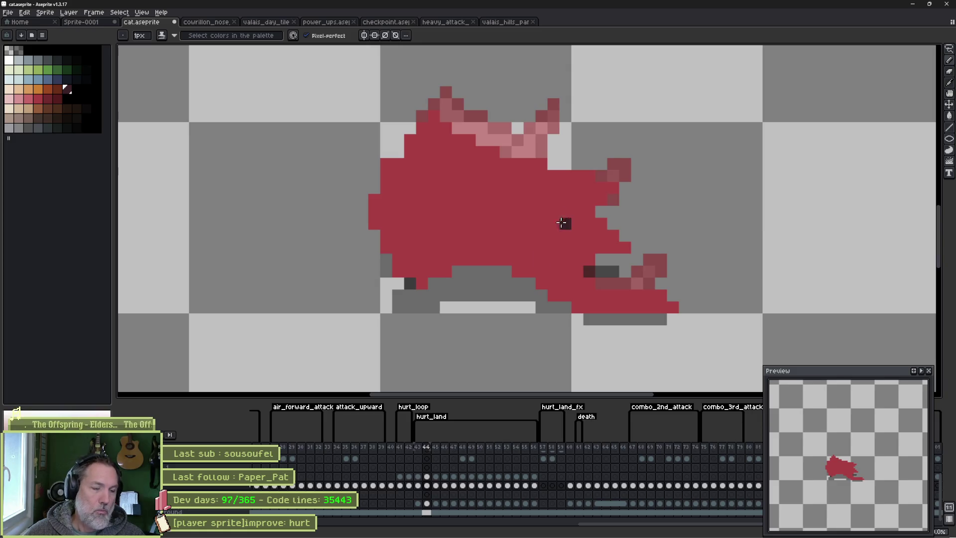
key(Left)
key(Left)
key(Right)
key(Right)
key(Right)
key(Left)
key(Left)
key(Left)
key(Right)
key(Right)
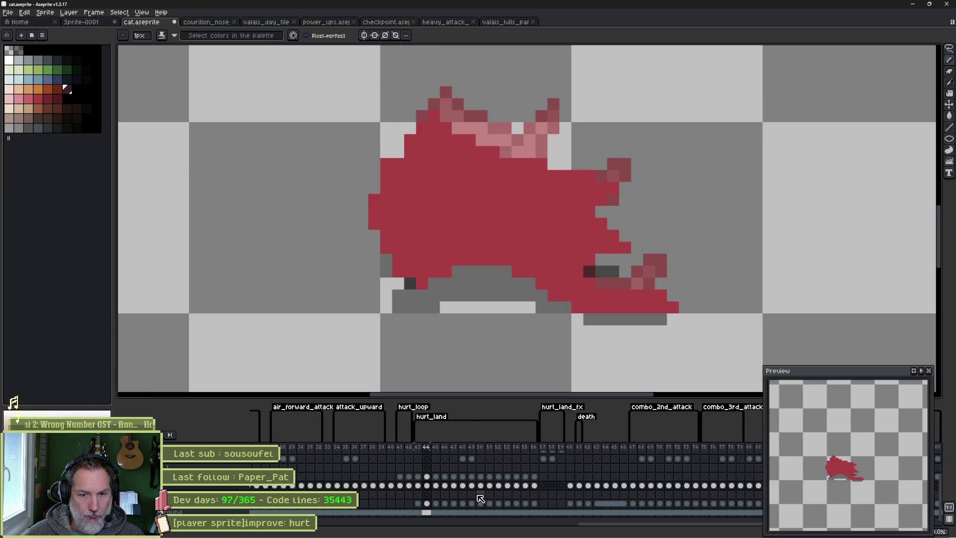
key(Right)
key(Left)
key(Left)
key(Left)
key(Right)
key(Right)
key(Left)
key(Right)
key(Left)
key(Right)
key(Left)
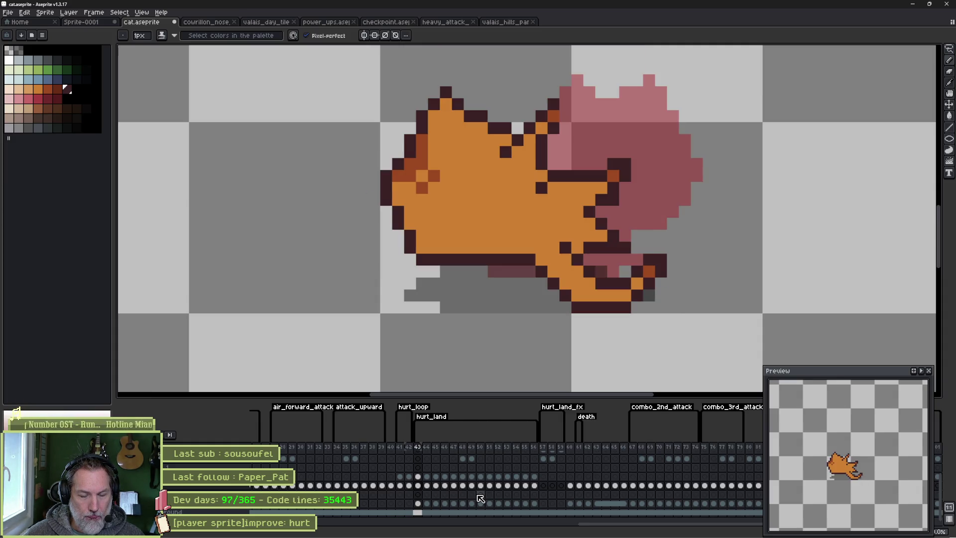
key(Right)
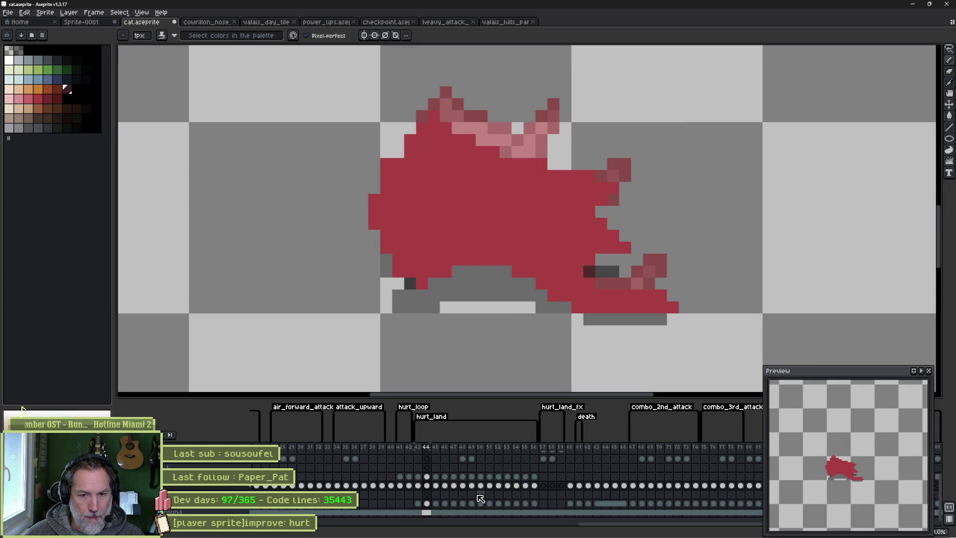
key(Left)
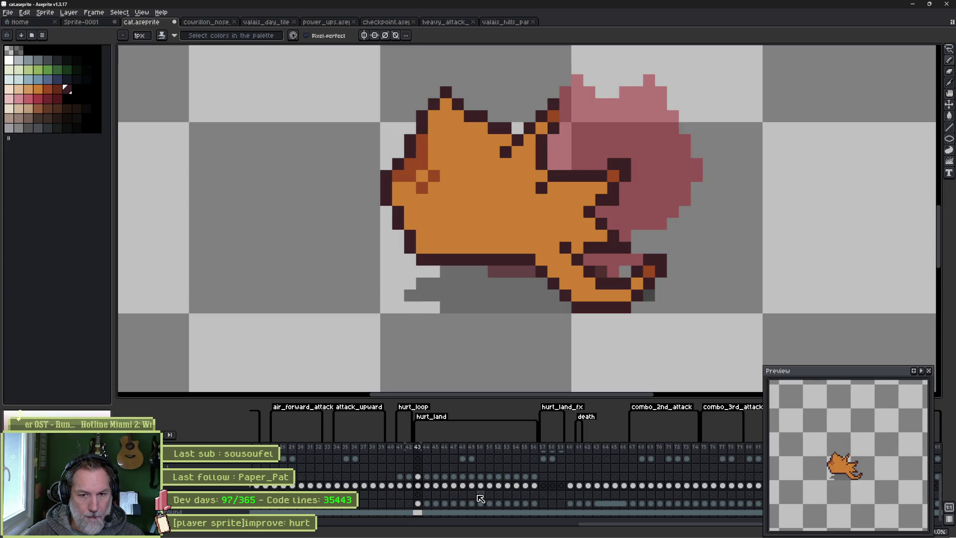
scroll(605, 268, up, 4)
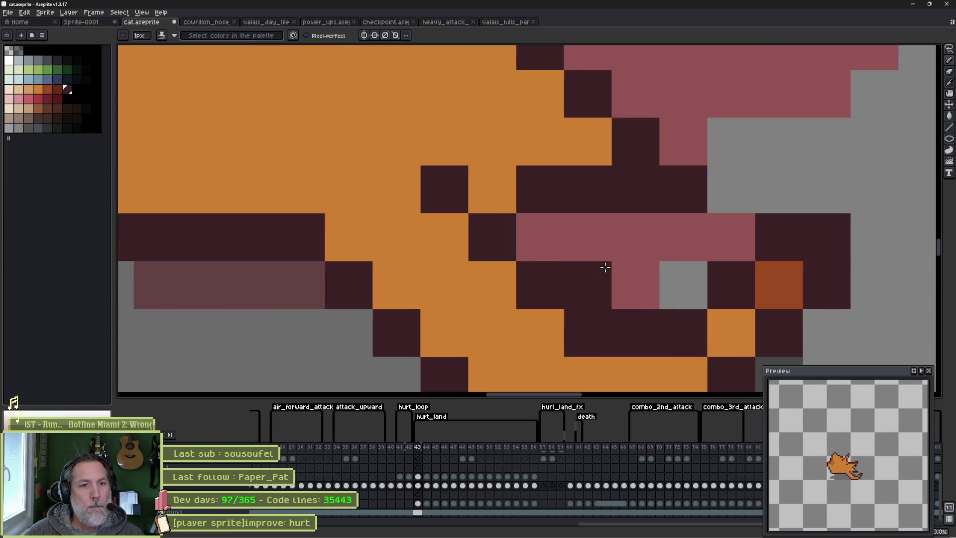
Turn two stray dark back pixels pink and extend the dark outline along the top.
drag(632, 139, 608, 225)
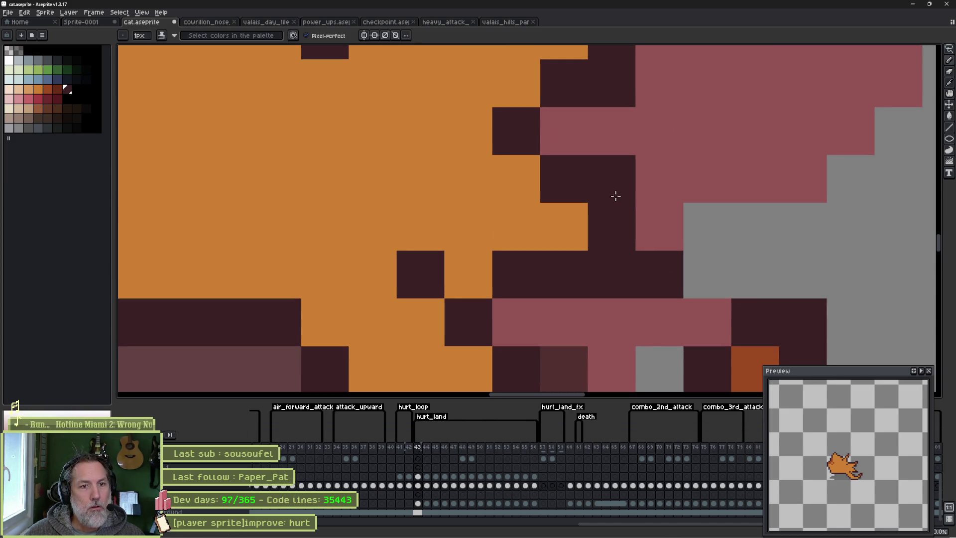
click(651, 263)
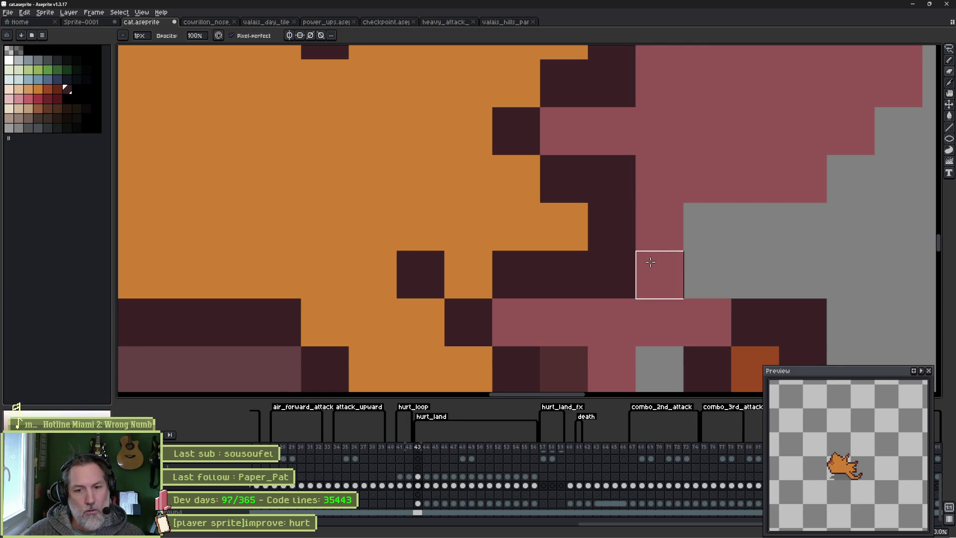
click(612, 275)
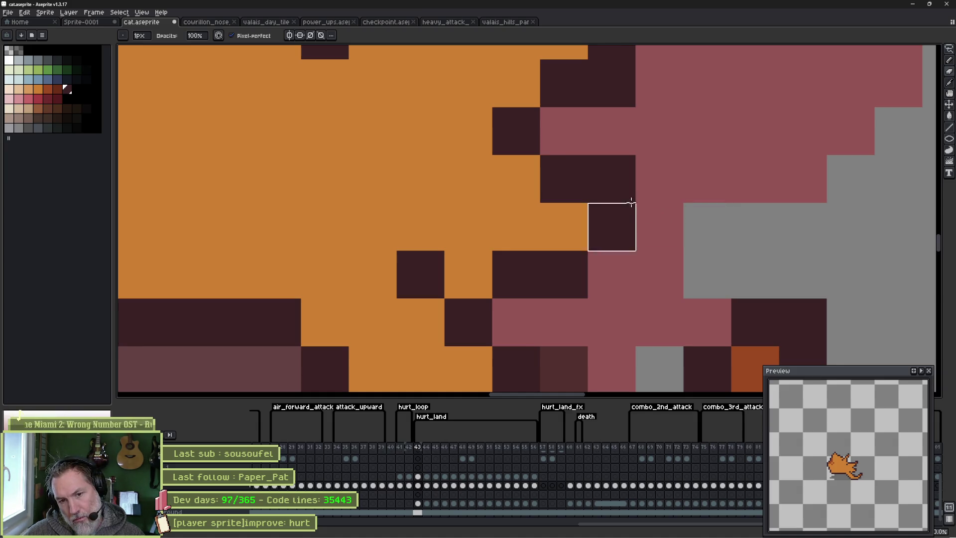
scroll(611, 227, down, 5)
key(alt)
drag(582, 173, 628, 128)
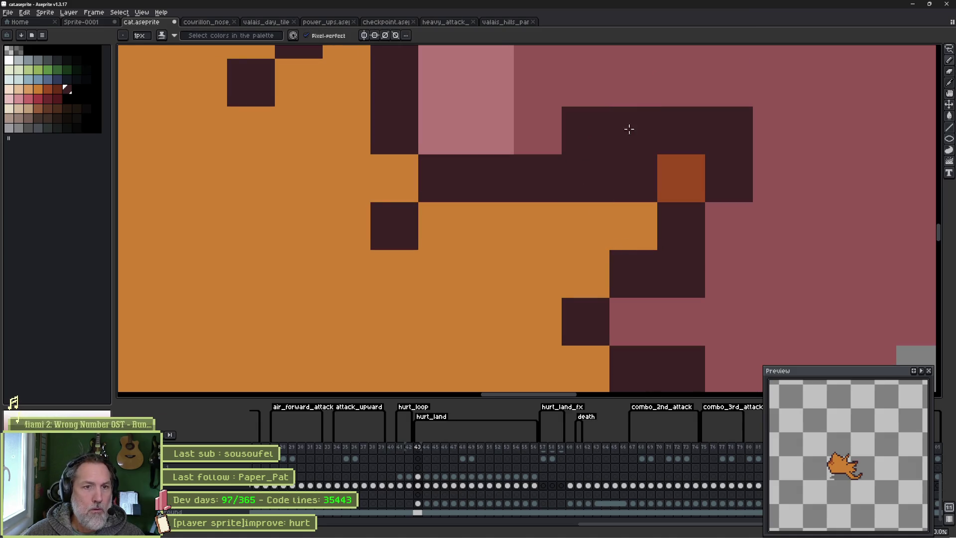
alt+click(615, 207)
click(631, 187)
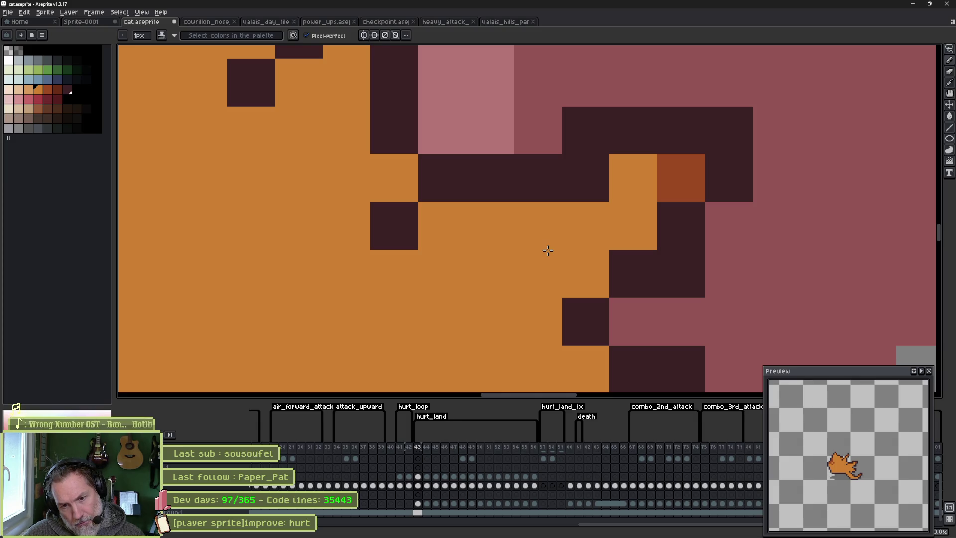
Reshape the ear tip with a dark-orange pixel, dark outline pixels, and a pink fix.
alt+click(693, 171)
click(631, 124)
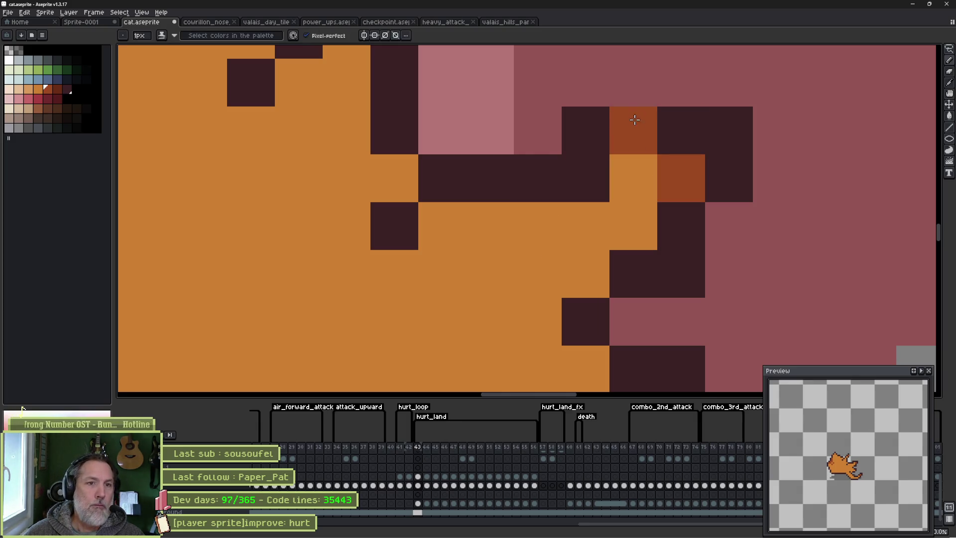
alt+click(577, 117)
click(634, 82)
alt+click(729, 94)
click(729, 130)
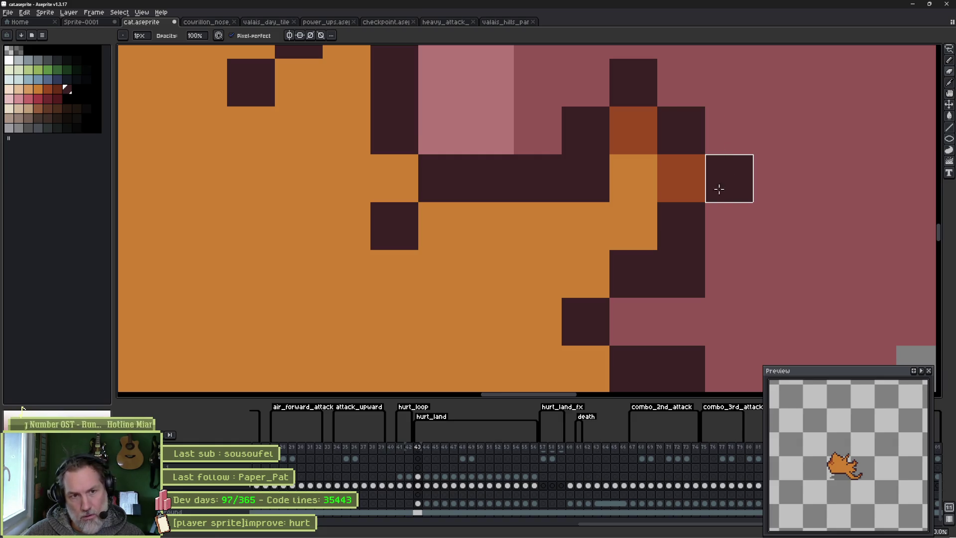
click(689, 174)
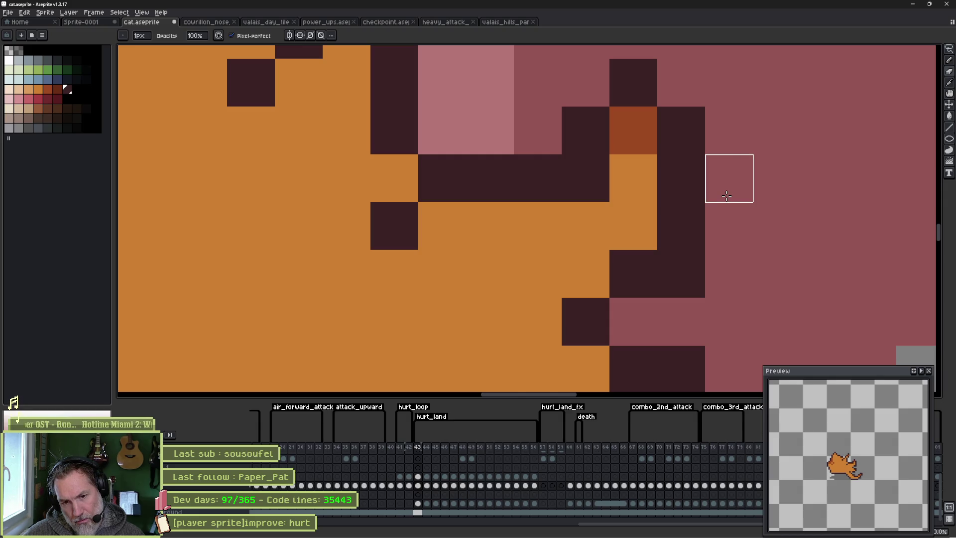
Play the animation briefly, then advance to red hurt frame 44 and zoom out.
key(Return)
key(Return)
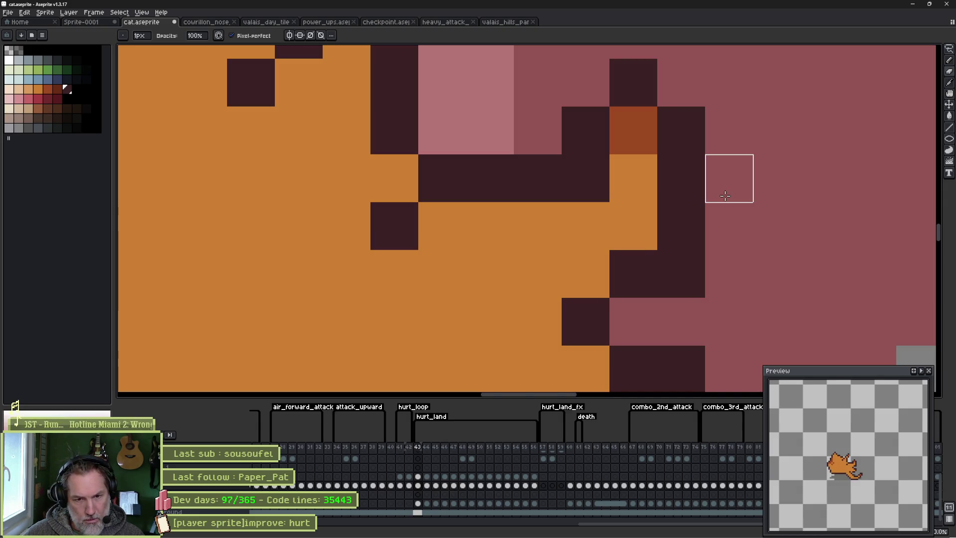
key(Right)
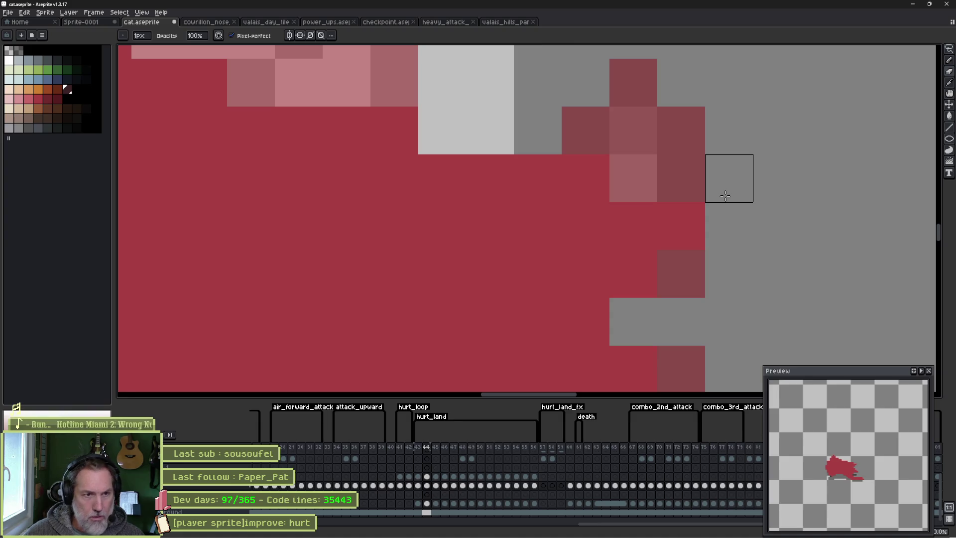
scroll(495, 226, down, 4)
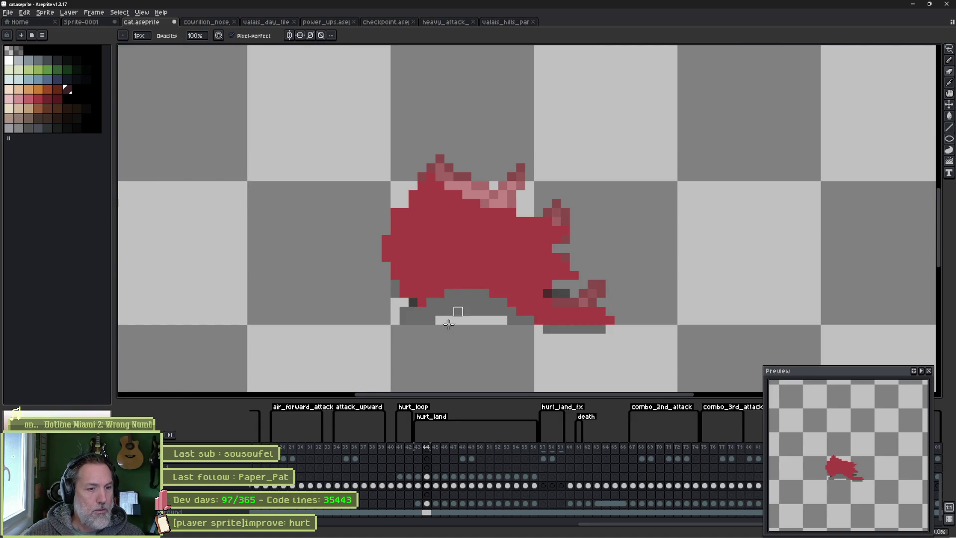
Bucket-fill the red cat body orange on hurt frames 44, 45, 46 and 50.
click(427, 485)
key(w)
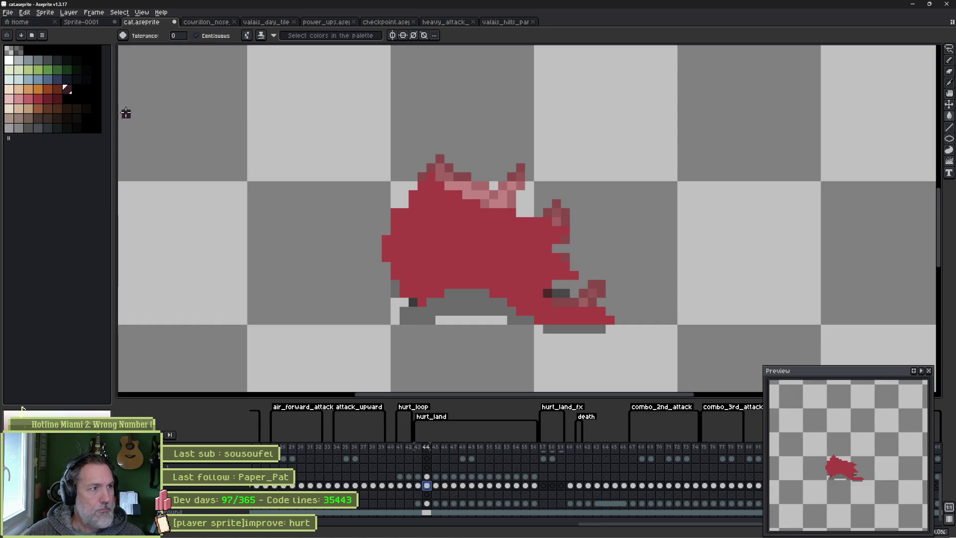
click(42, 91)
click(443, 235)
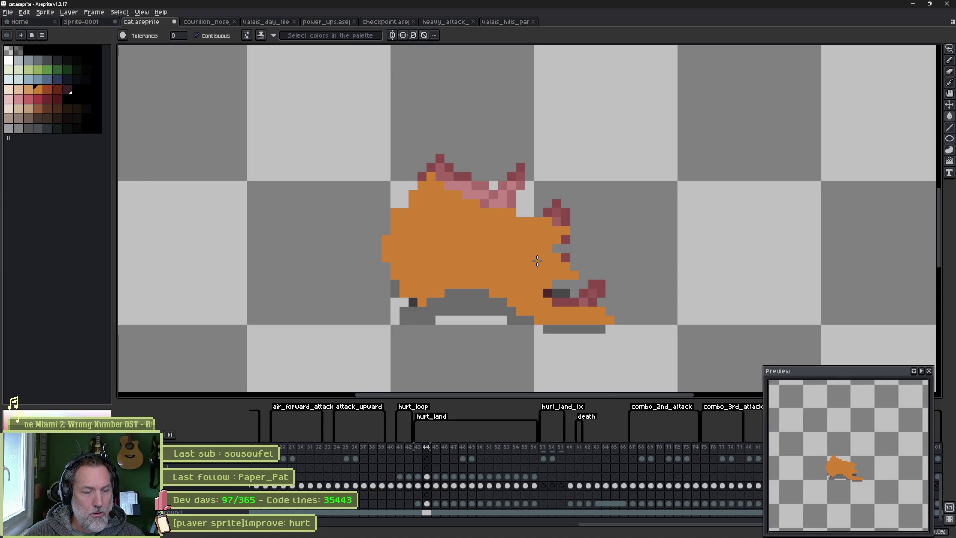
key(Right)
click(501, 174)
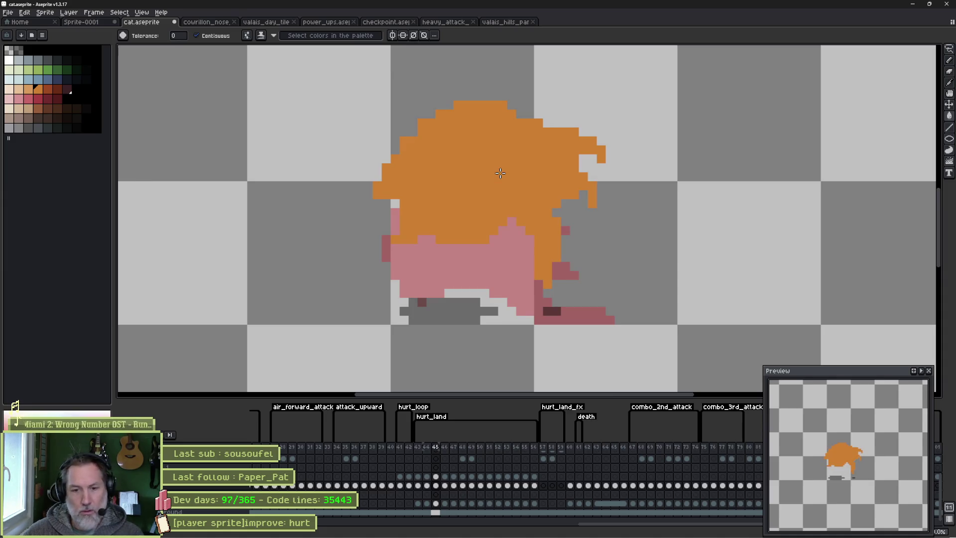
key(Right)
click(501, 175)
key(Right)
key(Right)
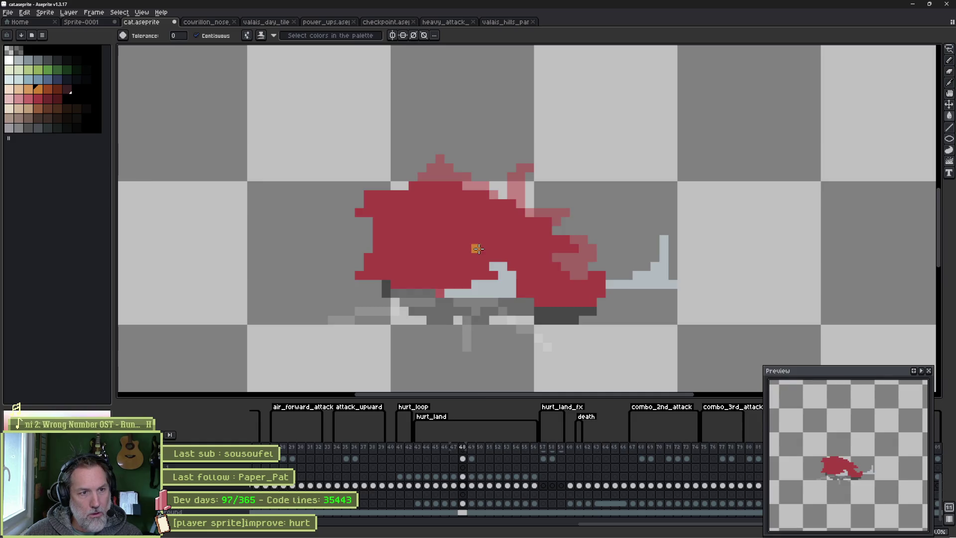
Fill the remaining red bodies orange on frames 51 through 55.
key(Right)
key(Right)
click(459, 249)
key(Right)
click(459, 249)
key(Right)
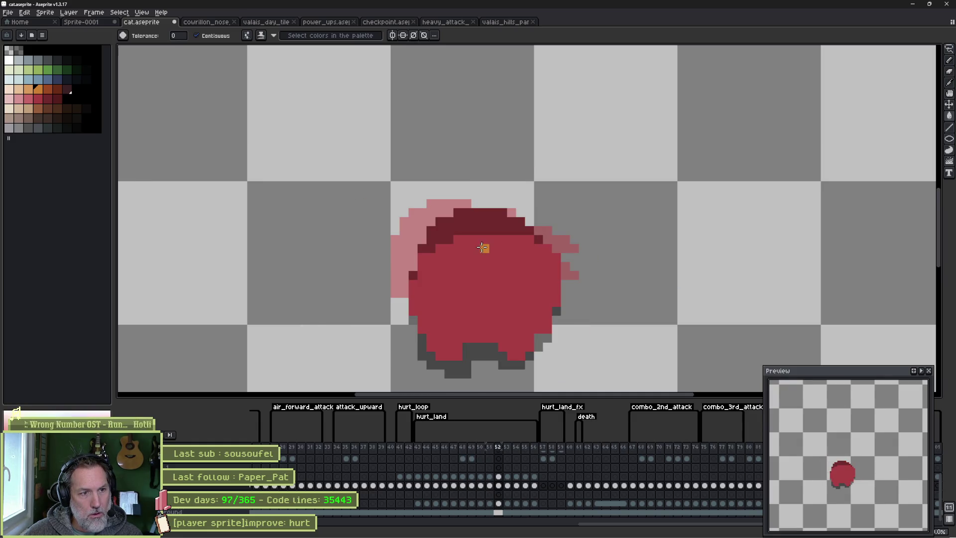
click(470, 264)
key(Right)
key(Right)
click(565, 263)
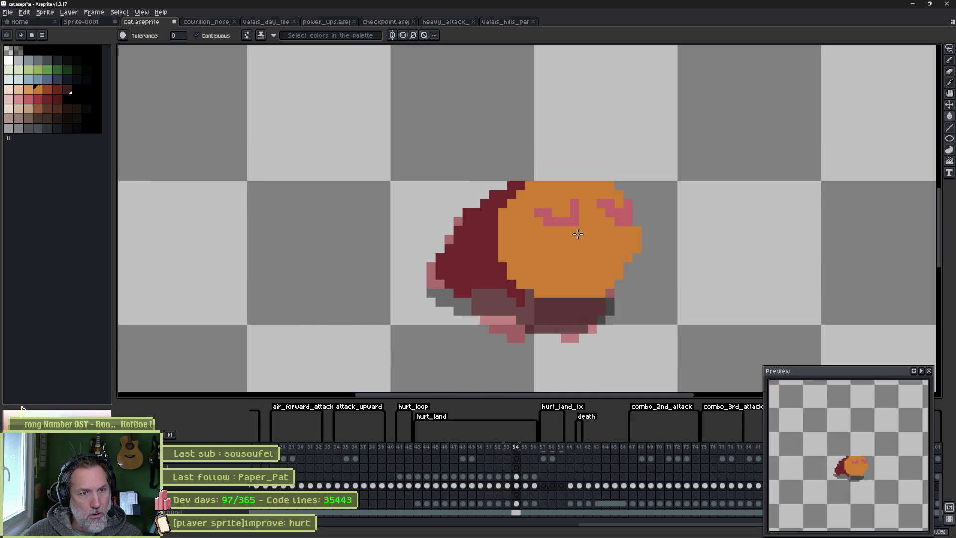
key(Right)
click(592, 221)
key(Right)
click(580, 222)
key(Right)
Review the recoloured frames back to frame 43 and sample an orange body shade.
key(Left)
key(Left)
key(Left)
key(Left)
key(Left)
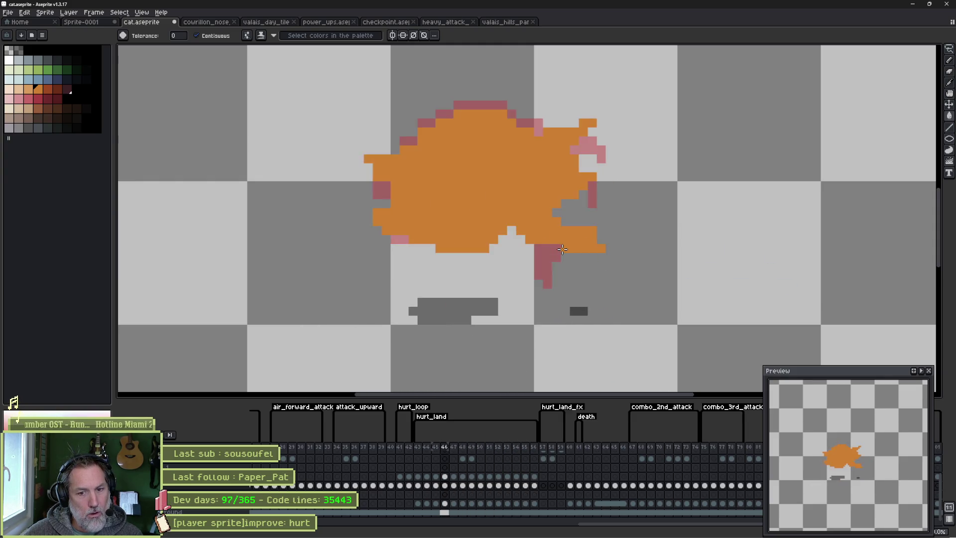
key(Left)
key(Left)
key(Right)
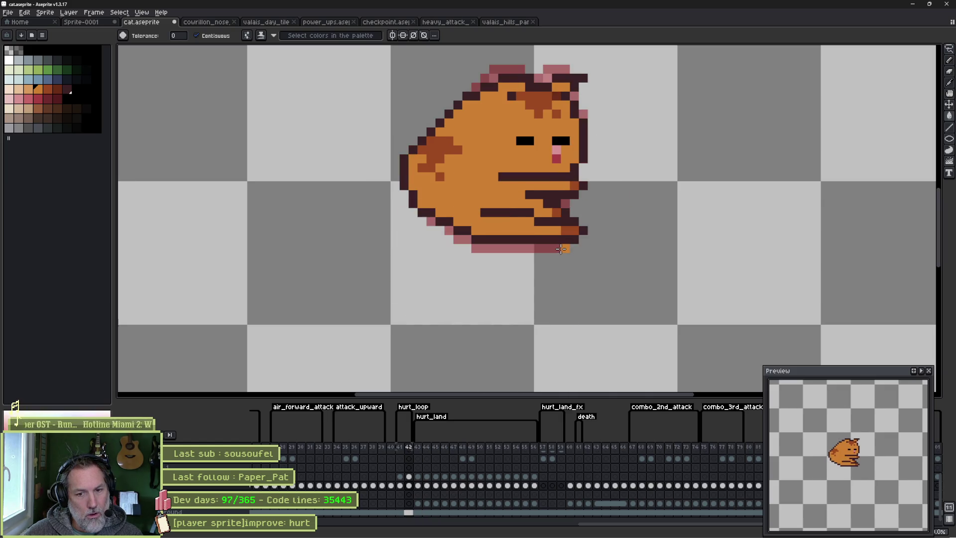
key(Right)
key(Right)
key(Left)
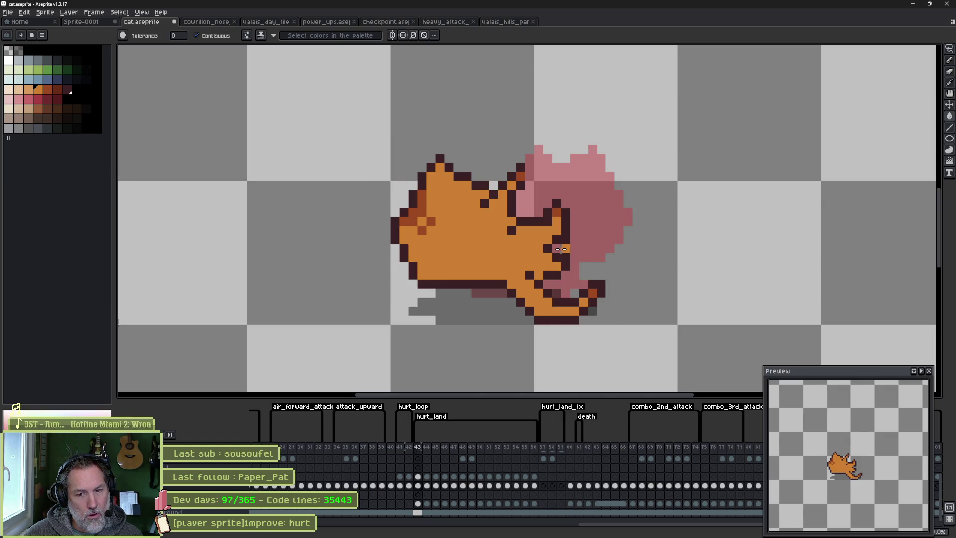
key(i)
click(423, 204)
Pencil a dark-orange shading patch with extra dots across frame 43's cat body.
key(b)
scroll(448, 237, up, 2)
mouse_move(444, 254)
mouse_down()
mouse_move(449, 236)
mouse_move(444, 289)
mouse_up()
drag(481, 235, 453, 235)
mouse_move(471, 272)
mouse_down()
mouse_move(516, 253)
mouse_move(494, 219)
mouse_up()
mouse_move(492, 259)
mouse_down()
mouse_move(522, 288)
mouse_move(457, 280)
mouse_up()
drag(546, 297, 571, 300)
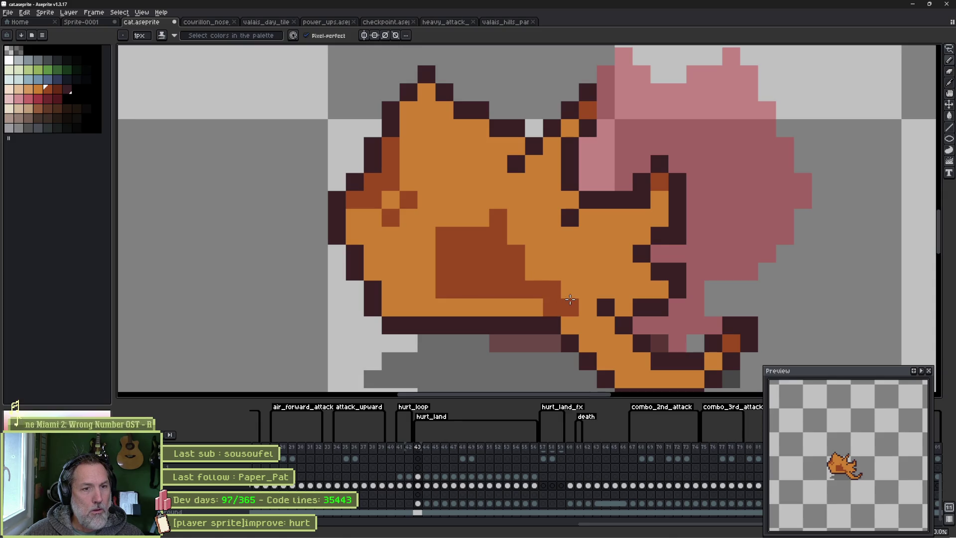
click(534, 235)
click(481, 308)
click(427, 308)
click(423, 272)
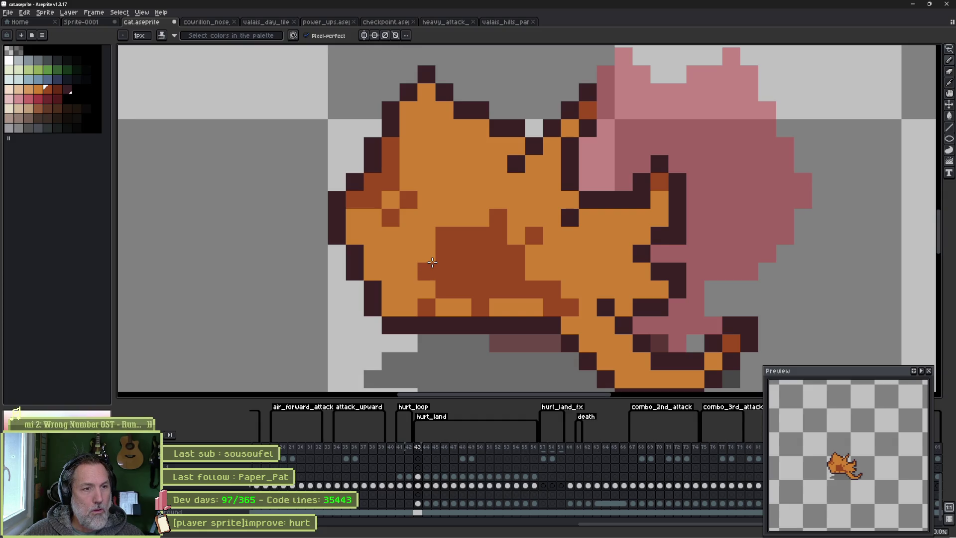
click(445, 218)
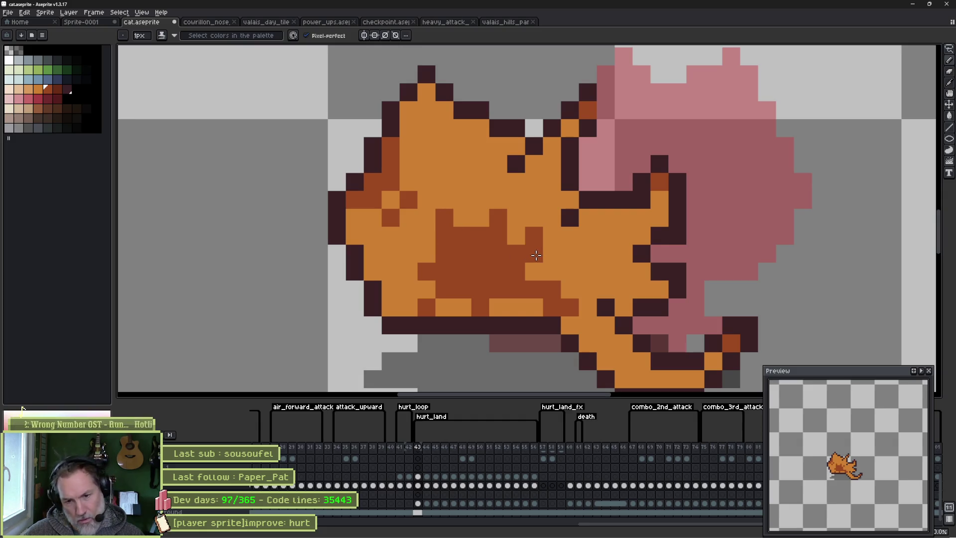
Compare with frame 44, then repaint several belly shading pixels orange and one dark brown.
key(Left)
key(Right)
key(Right)
key(Left)
alt+click(488, 207)
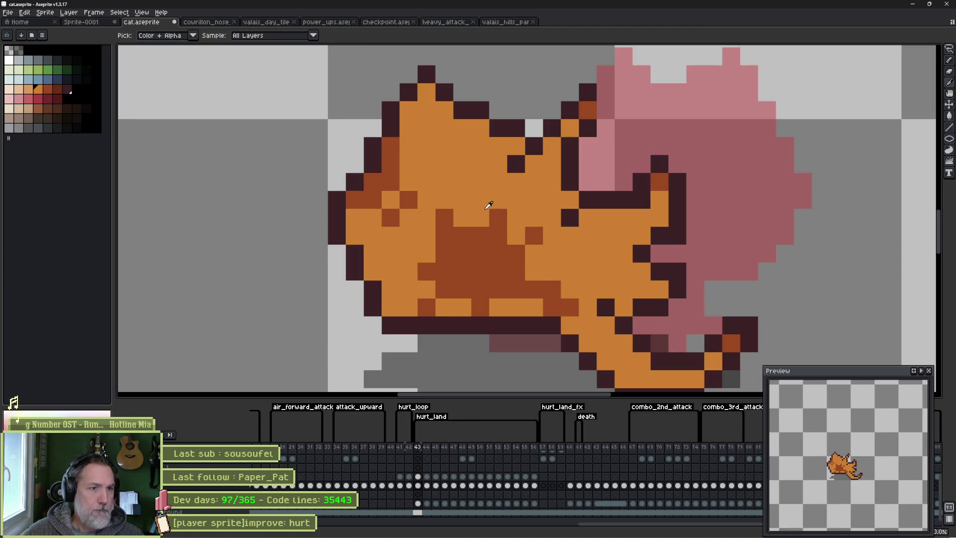
click(461, 234)
click(459, 245)
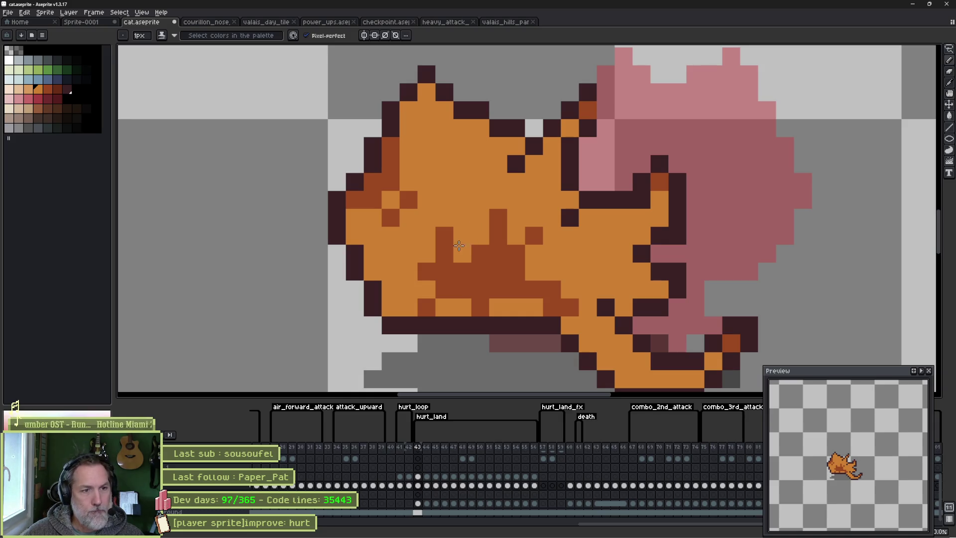
drag(463, 289, 446, 289)
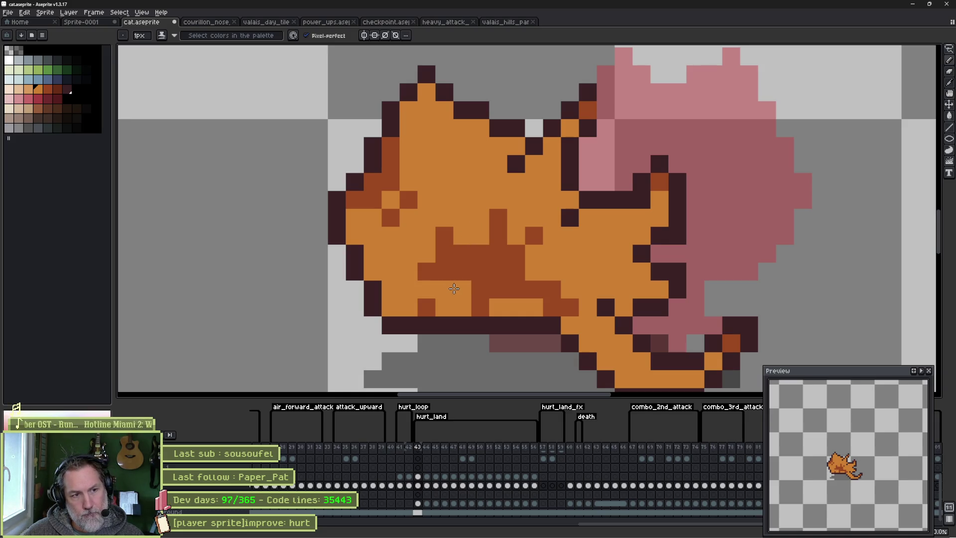
alt+click(438, 275)
click(429, 288)
alt+click(441, 299)
click(430, 307)
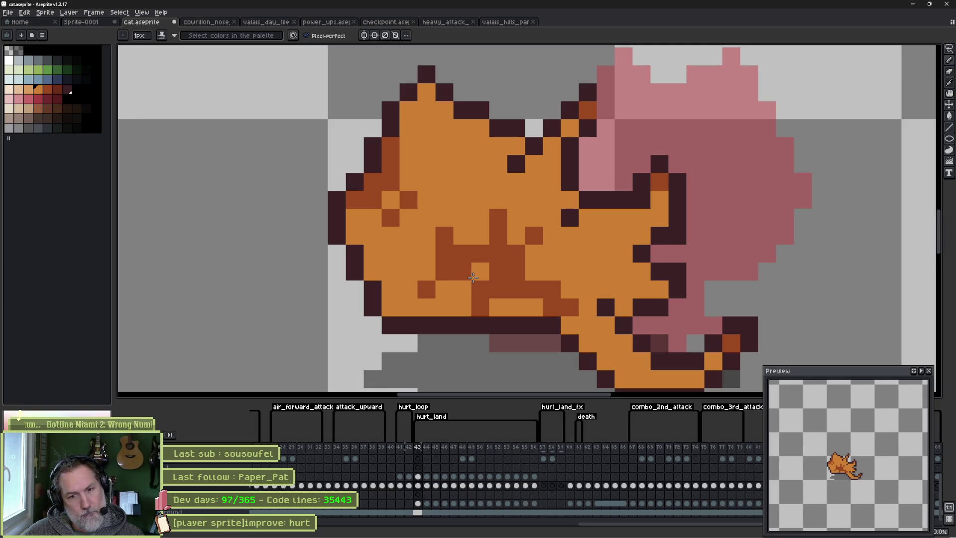
Repaint three brown belly pixels orange and add dark brown pixels along the lower body.
click(481, 254)
click(516, 254)
click(513, 288)
key(ctrl+z)
alt+click(441, 262)
click(462, 289)
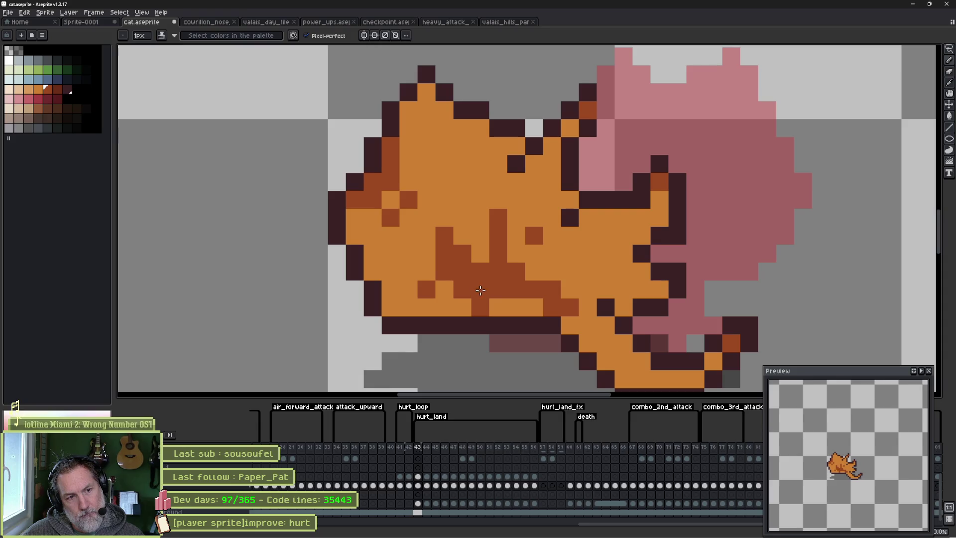
drag(499, 307, 517, 307)
click(444, 289)
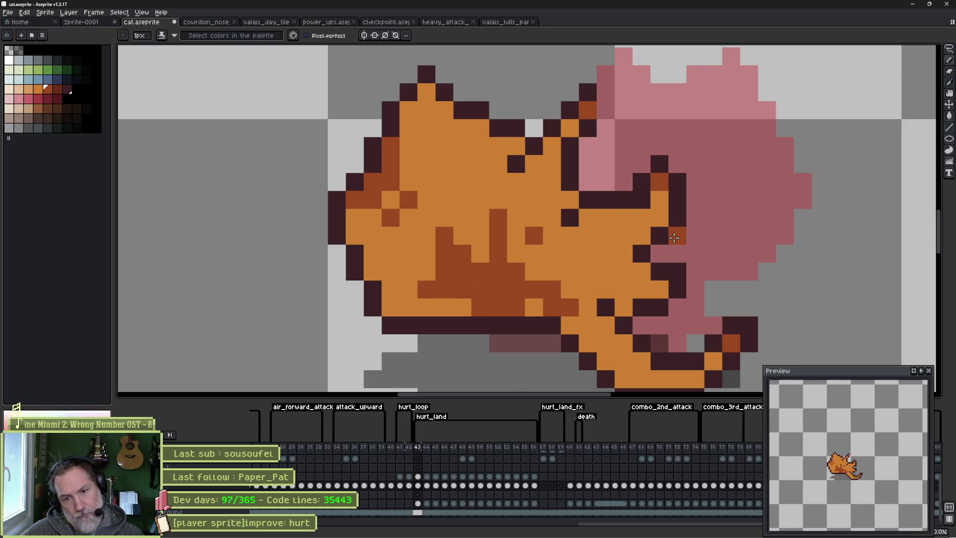
Recolour stray brown pixels orange, add dark dots near the hind leg, then go to frame 44.
alt+click(536, 301)
drag(534, 289, 571, 307)
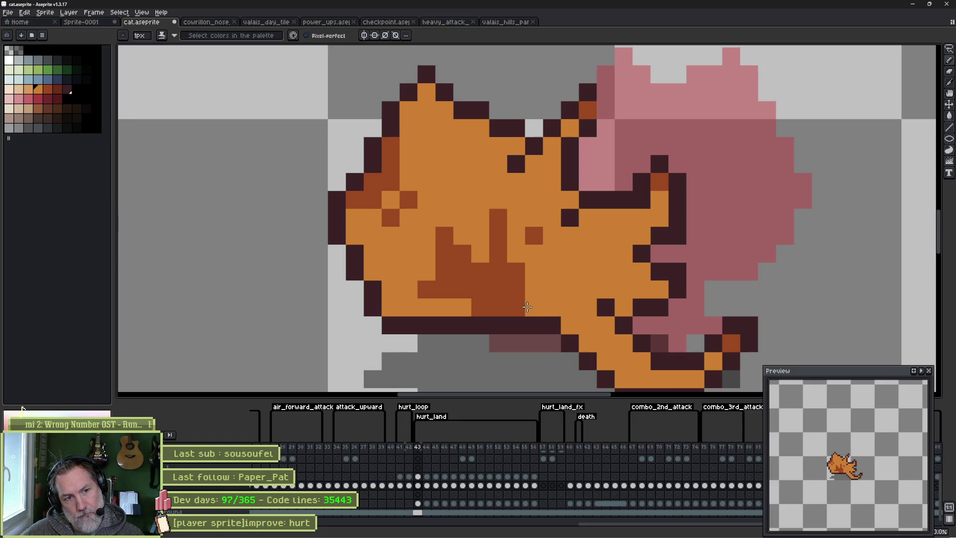
click(534, 235)
click(498, 218)
alt+click(517, 273)
click(531, 261)
click(590, 287)
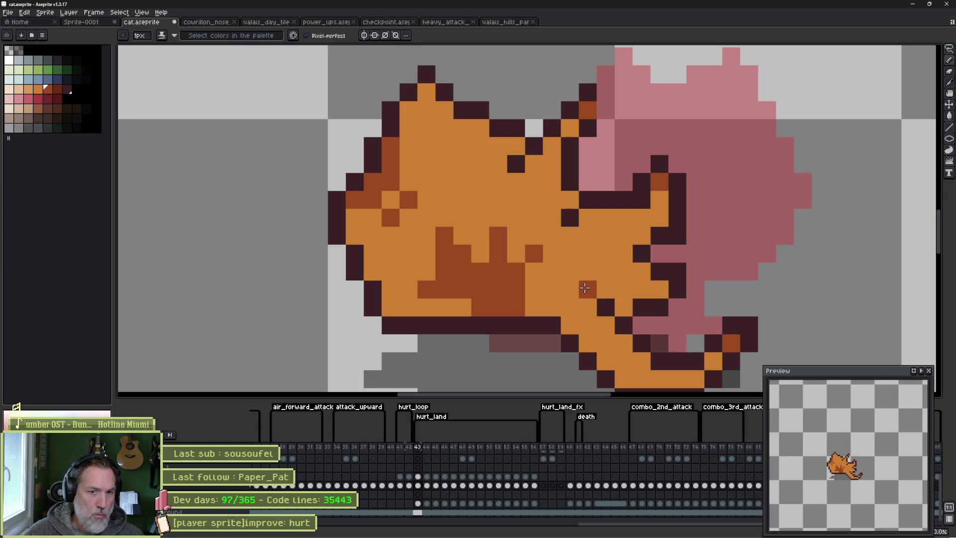
key(Right)
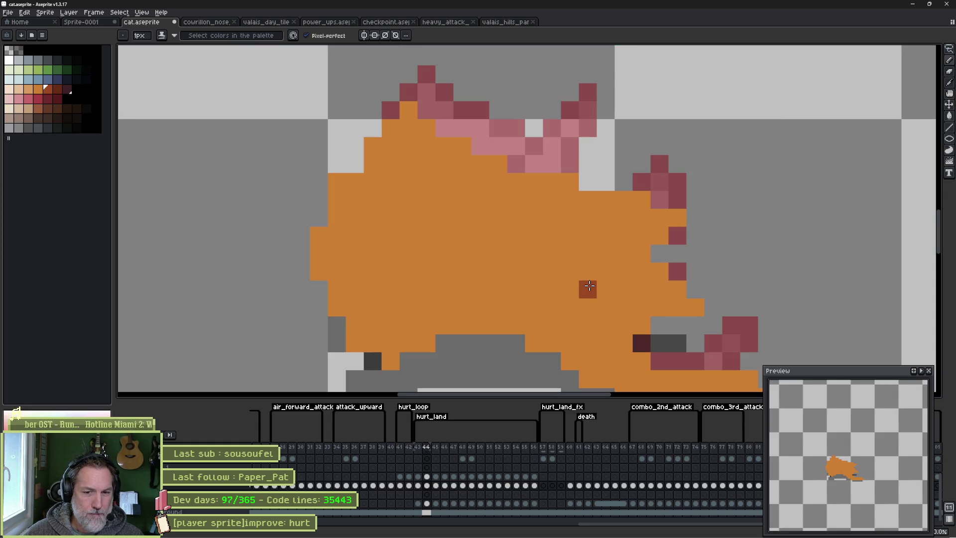
Compare neighbouring frames and try brown and orange palette colours on frame 44.
key(Left)
key(Right)
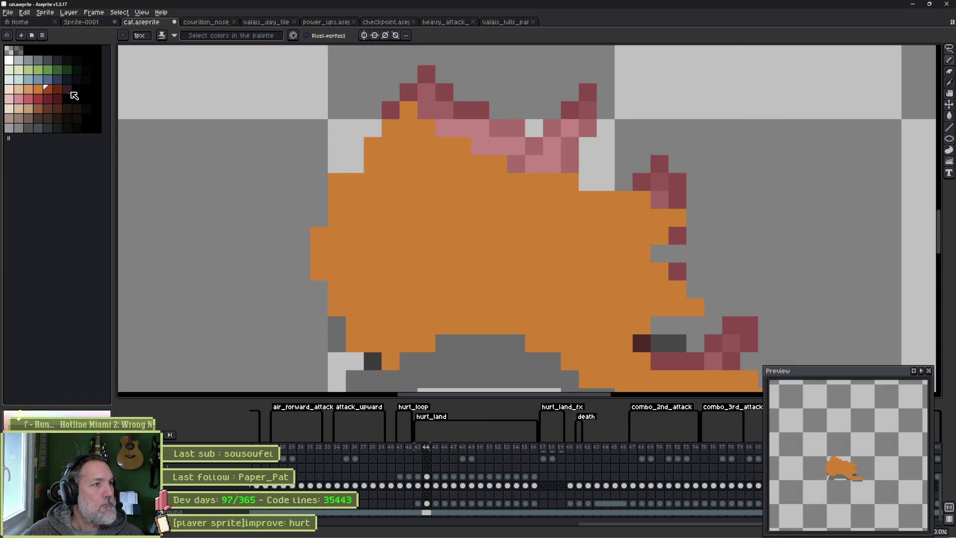
drag(48, 89, 57, 90)
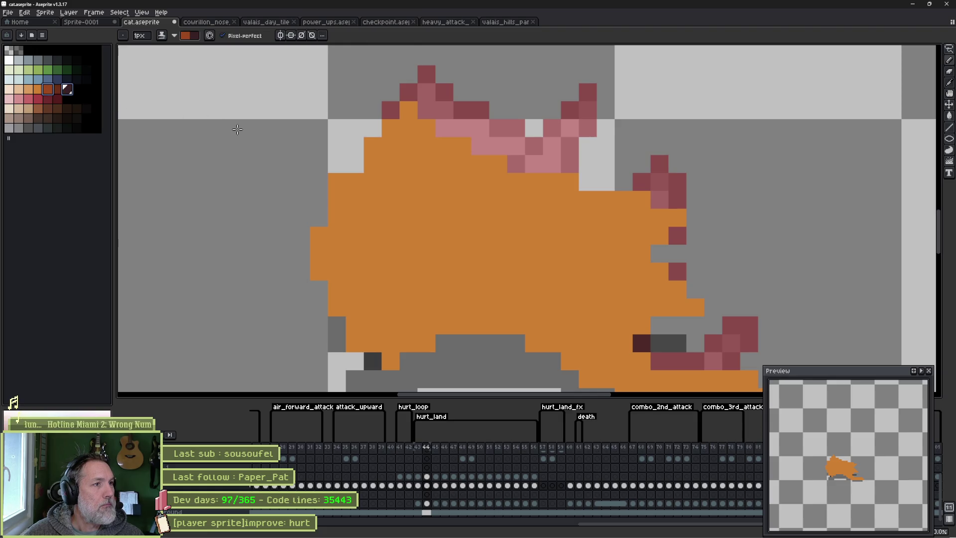
click(419, 131)
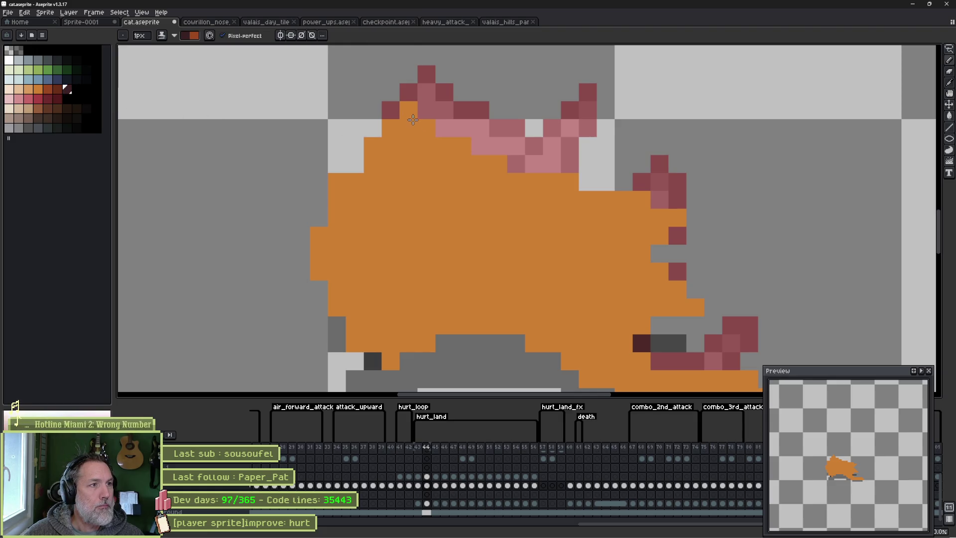
click(427, 485)
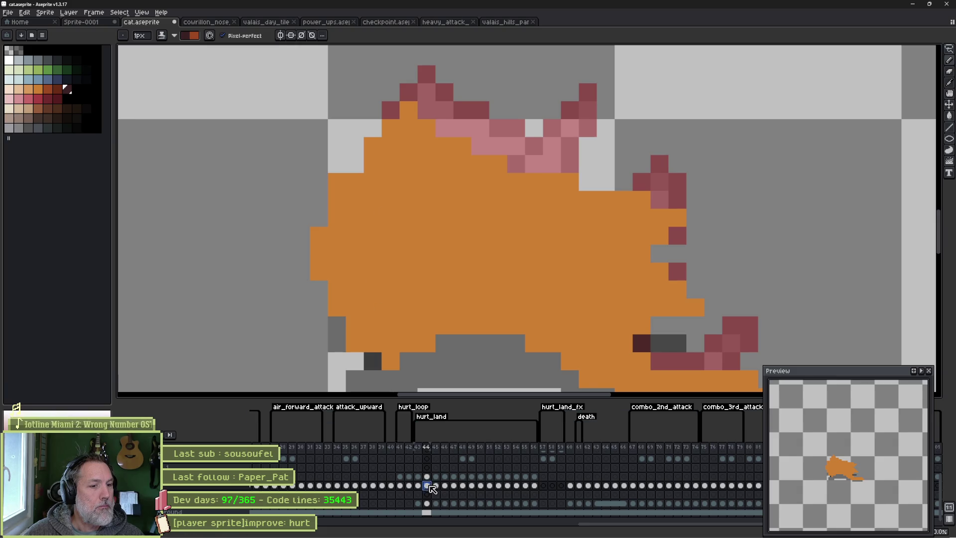
click(47, 89)
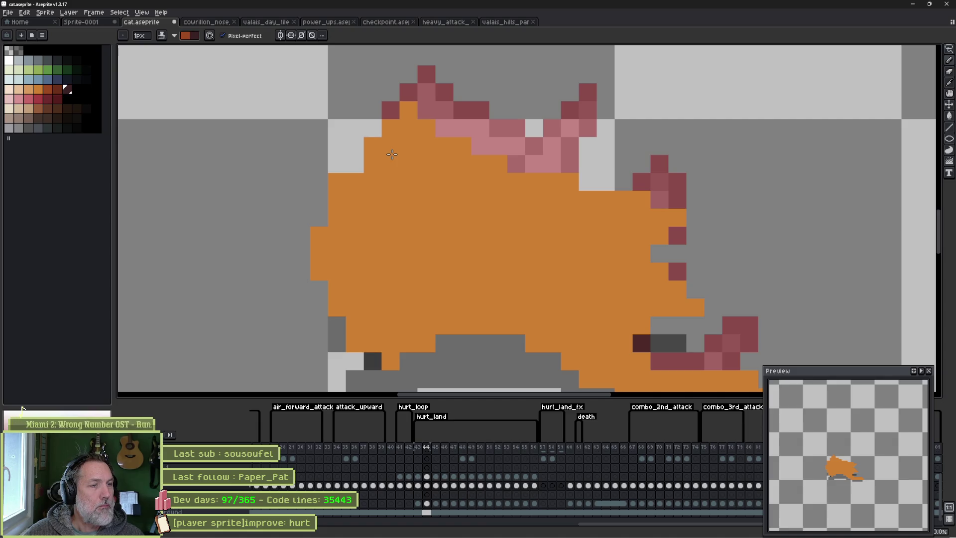
click(48, 89)
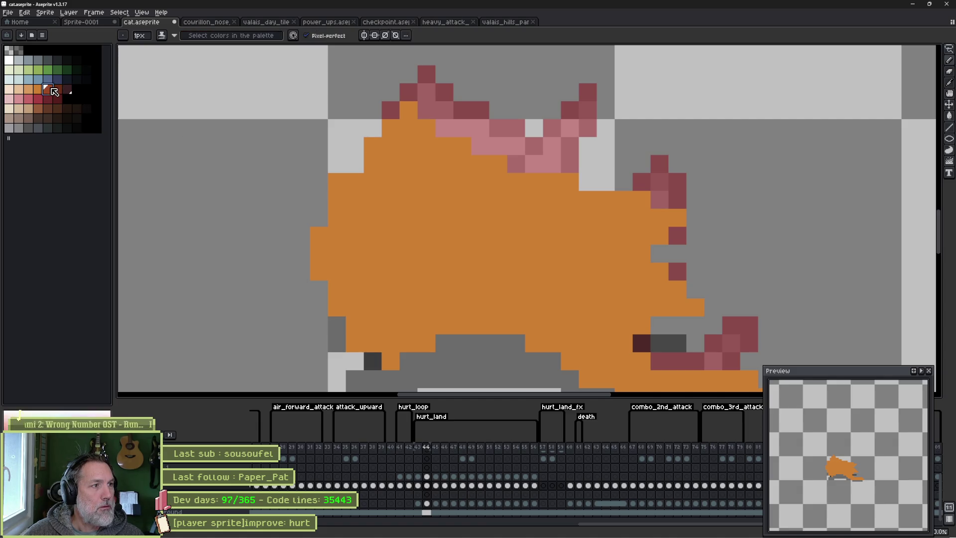
key(x)
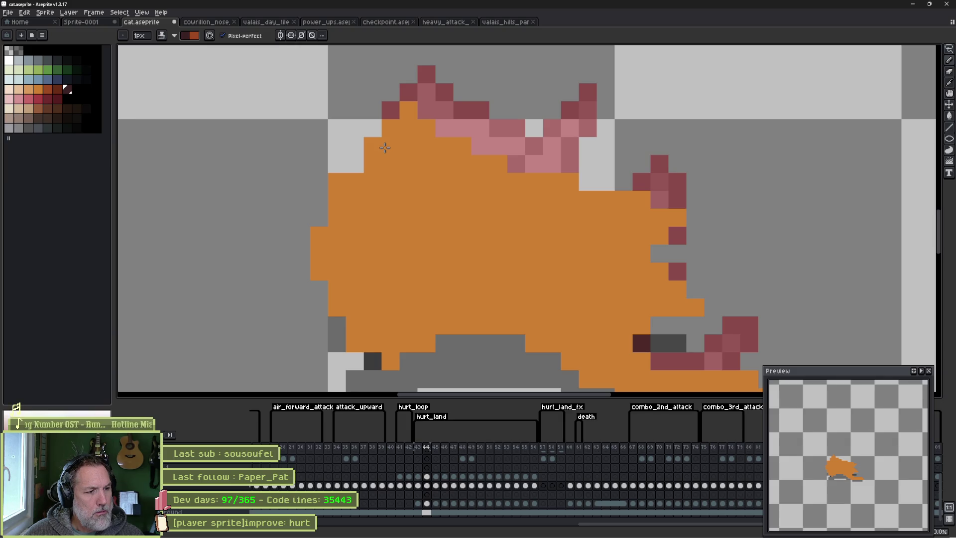
click(54, 93)
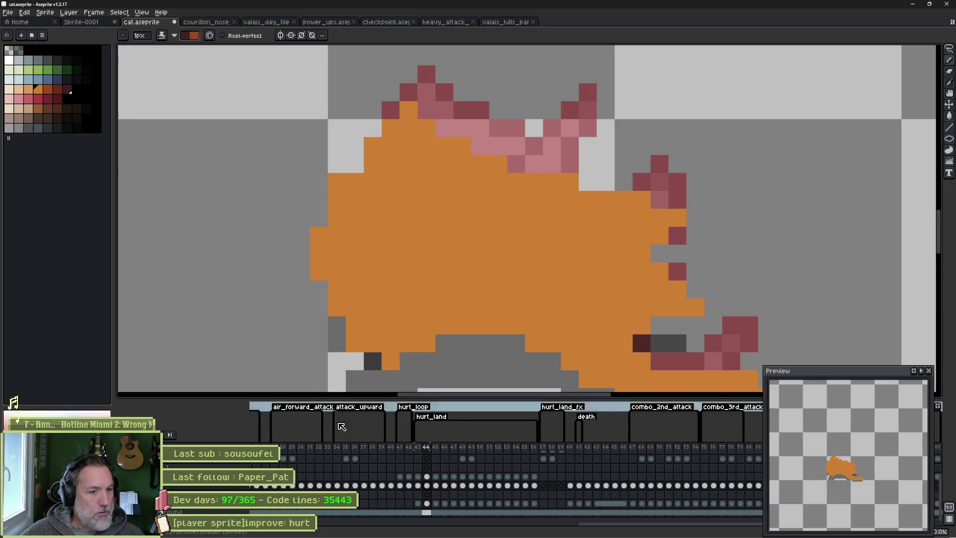
Check frame 40's outlined cat, return to frame 44, and place a dark outline pixel at the ear base.
click(392, 486)
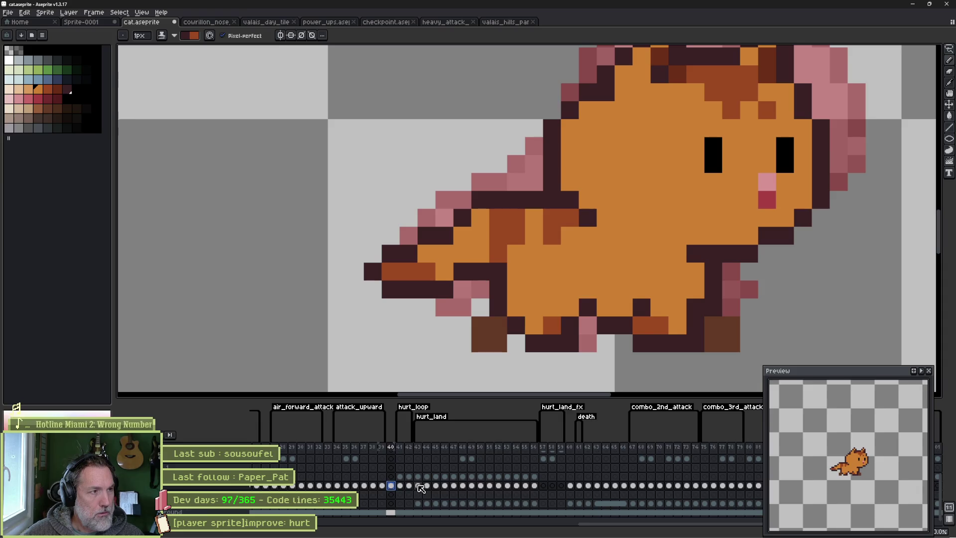
key(Right)
key(Right)
key(Right)
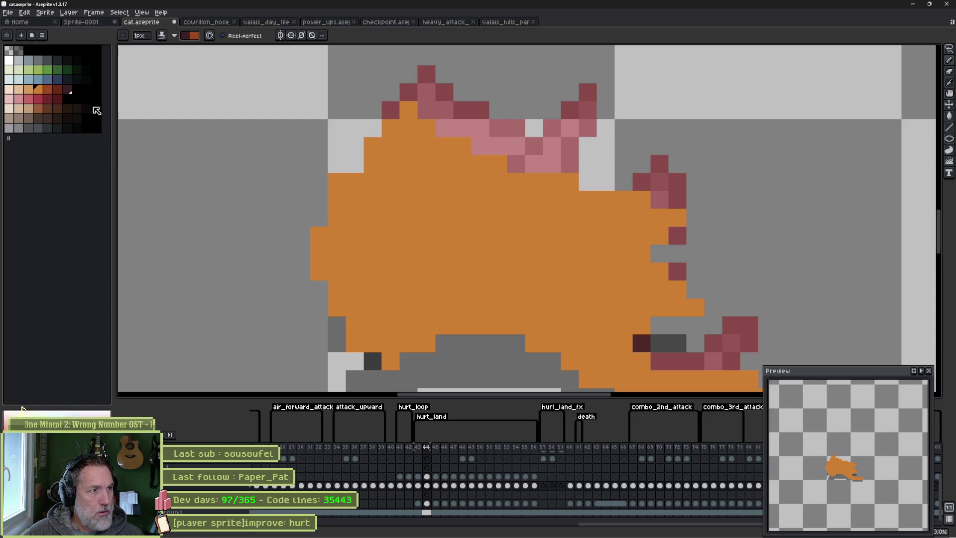
click(58, 89)
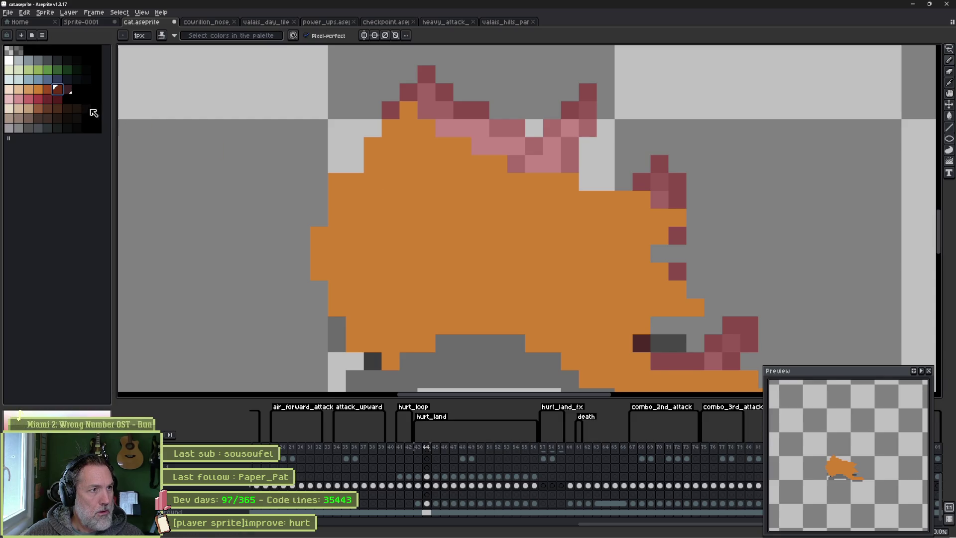
shift+click(41, 92)
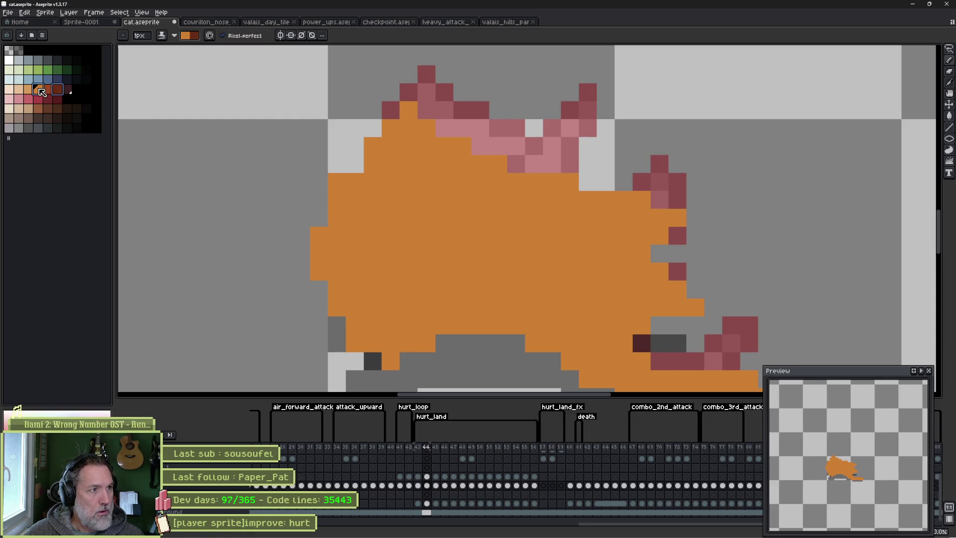
click(66, 91)
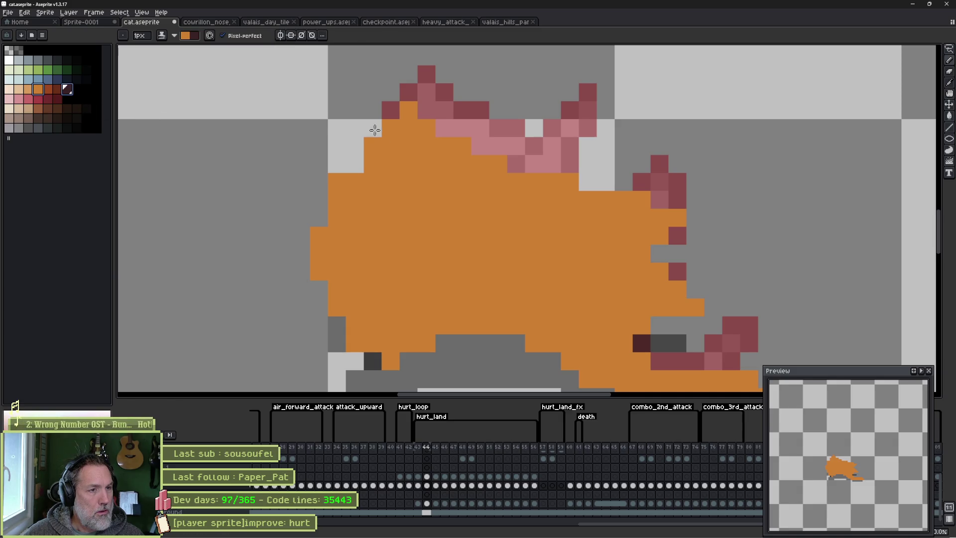
click(408, 113)
Trace the dark brown outline along the cat's back and right side, erasing stray pixels.
mouse_move(407, 115)
mouse_down()
mouse_move(534, 172)
mouse_move(661, 205)
mouse_up()
click(677, 217)
click(660, 235)
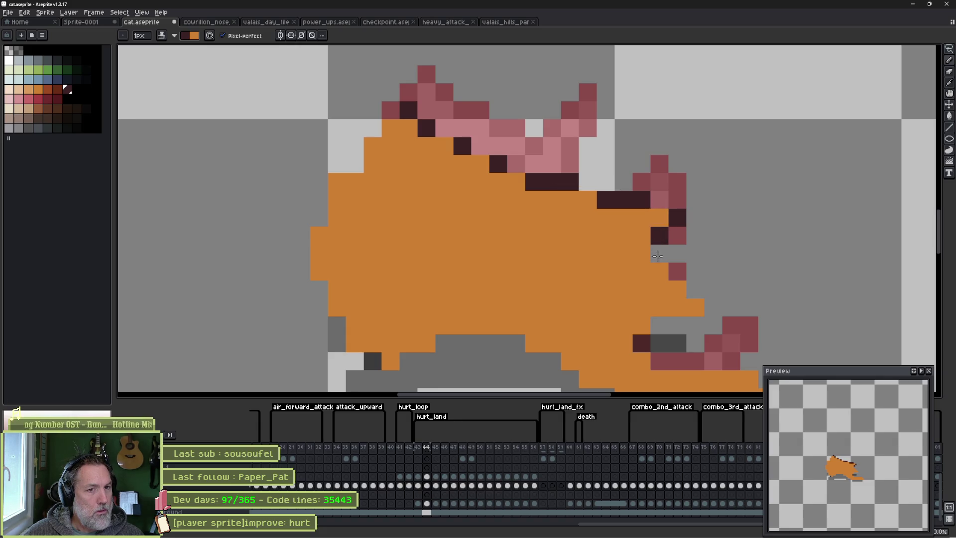
click(695, 307)
right_click(700, 311)
click(677, 307)
click(641, 325)
mouse_move(641, 336)
mouse_down()
mouse_move(623, 268)
mouse_move(624, 293)
mouse_move(712, 312)
mouse_move(757, 335)
mouse_up()
click(642, 204)
click(660, 223)
click(678, 239)
right_click(758, 335)
Outline the cat's underside, lower-left diagonal and left side up toward the head.
mouse_move(606, 330)
mouse_down()
mouse_move(518, 271)
mouse_move(412, 260)
mouse_up()
click(409, 276)
drag(373, 294, 320, 240)
drag(301, 204, 302, 167)
drag(319, 132, 373, 63)
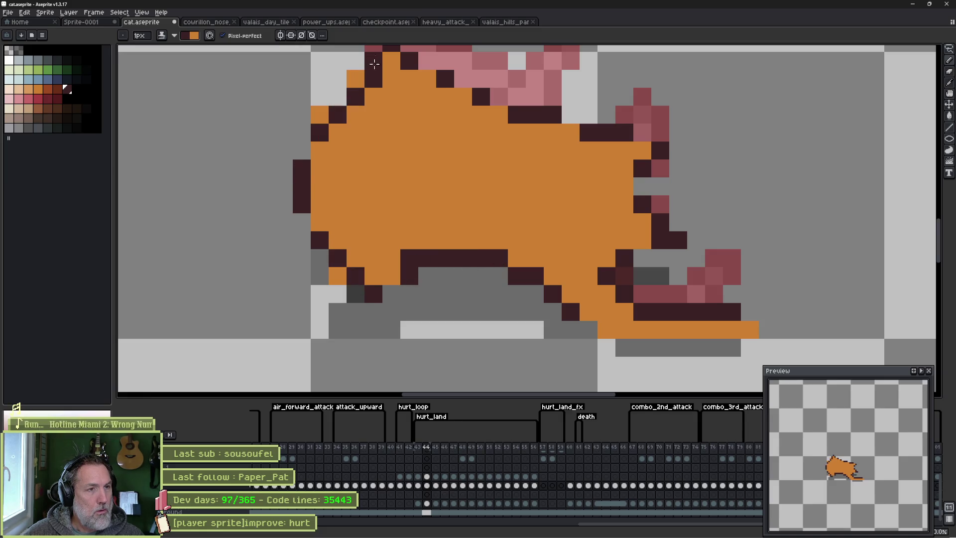
drag(322, 114, 355, 210)
click(355, 210)
Turn two stray outline pixels orange, then flip between frames 43 and 44 to compare outlines.
key(x)
click(406, 174)
click(370, 210)
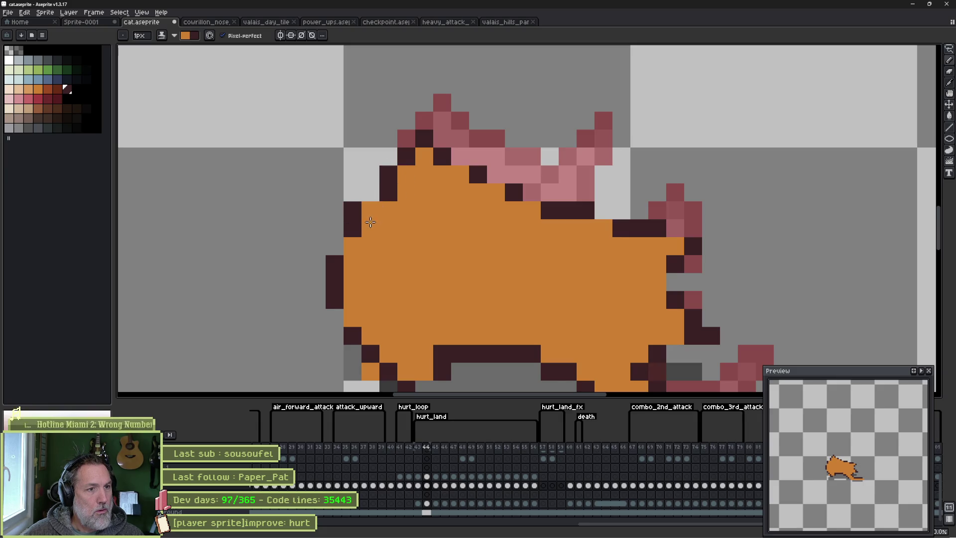
key(x)
scroll(498, 269, down, 2)
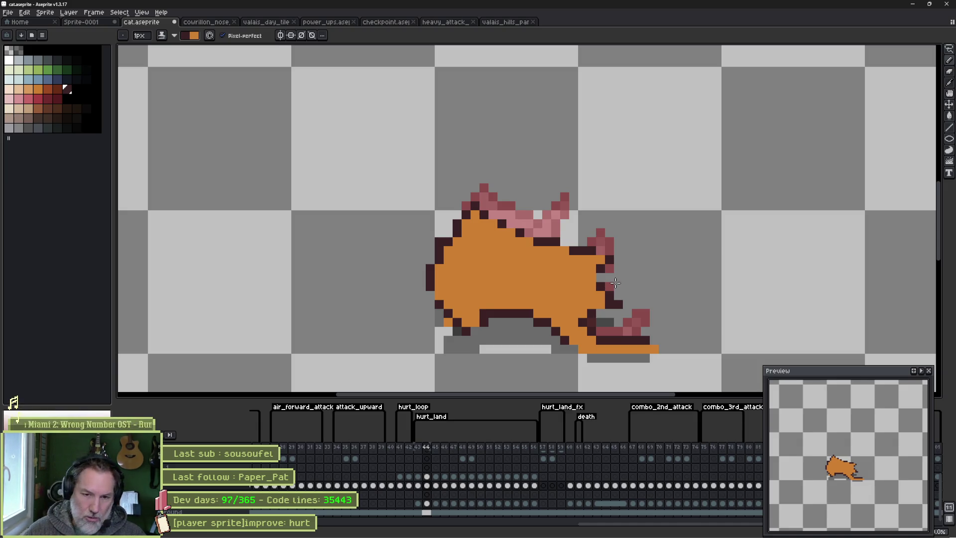
key(Left)
key(Right)
key(Left)
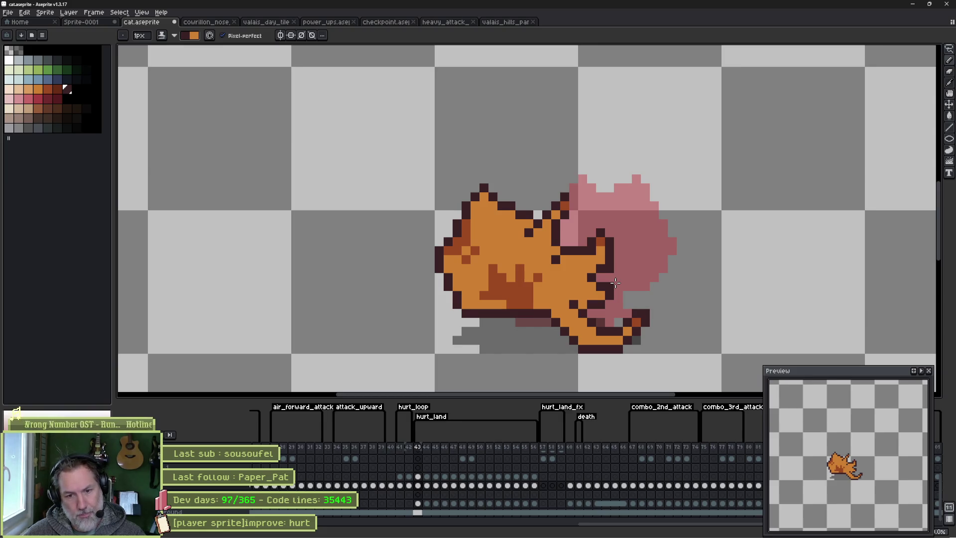
key(Right)
key(Left)
key(Right)
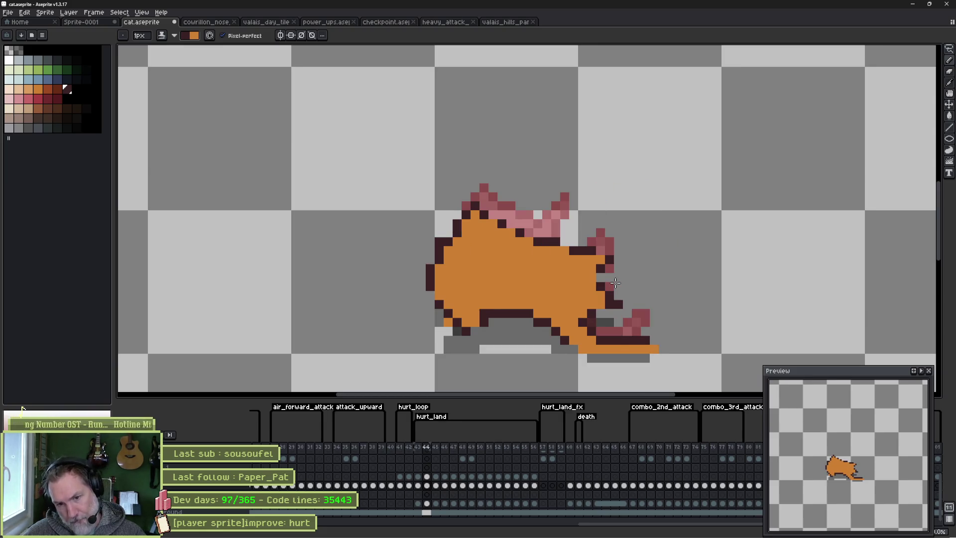
scroll(616, 283, up, 1)
Commit the moved head selection into place on frame 44.
key(m)
drag(567, 228, 639, 275)
mouse_move(541, 215)
mouse_down()
mouse_move(580, 275)
mouse_move(593, 278)
mouse_up()
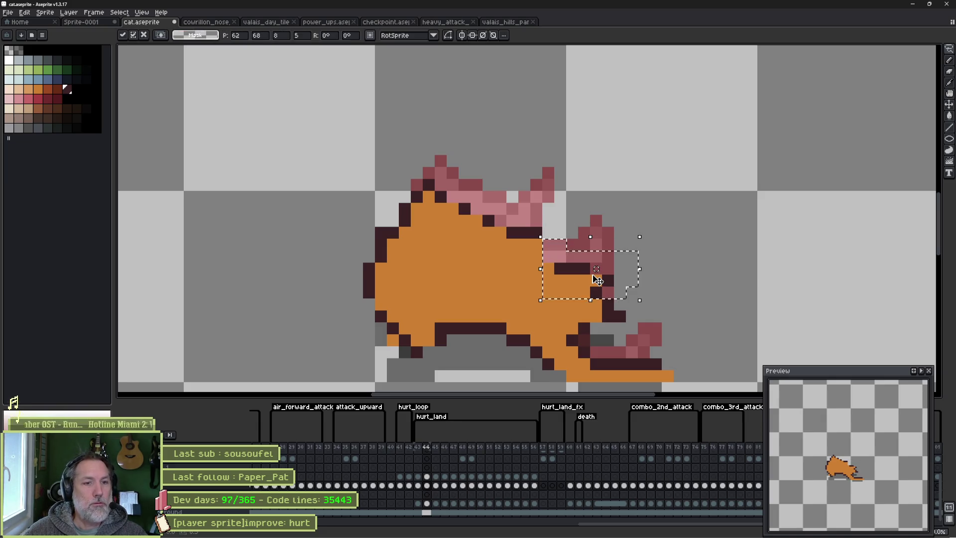
key(ctrl+d)
Fix the dark outline on the head's top and left, erasing stray pixels.
key(b)
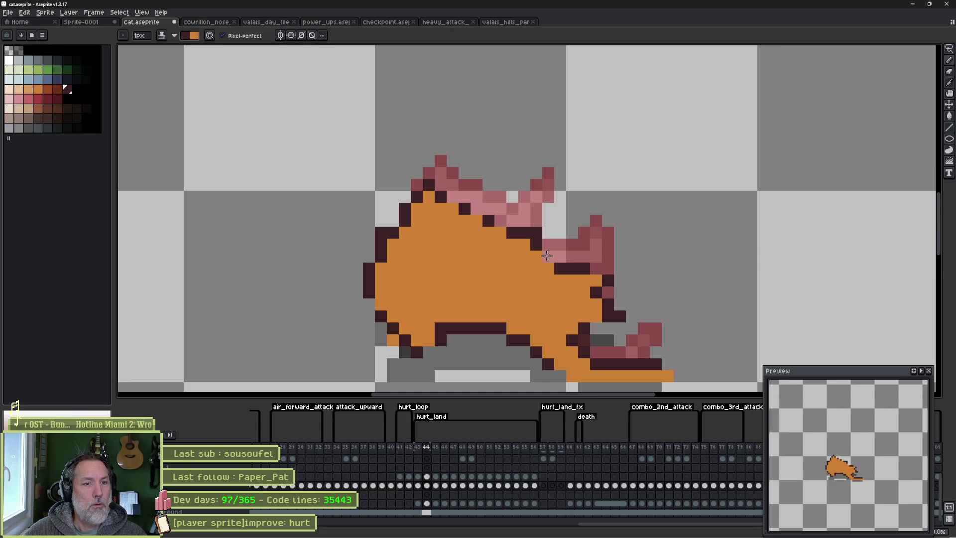
key(e)
key(e)
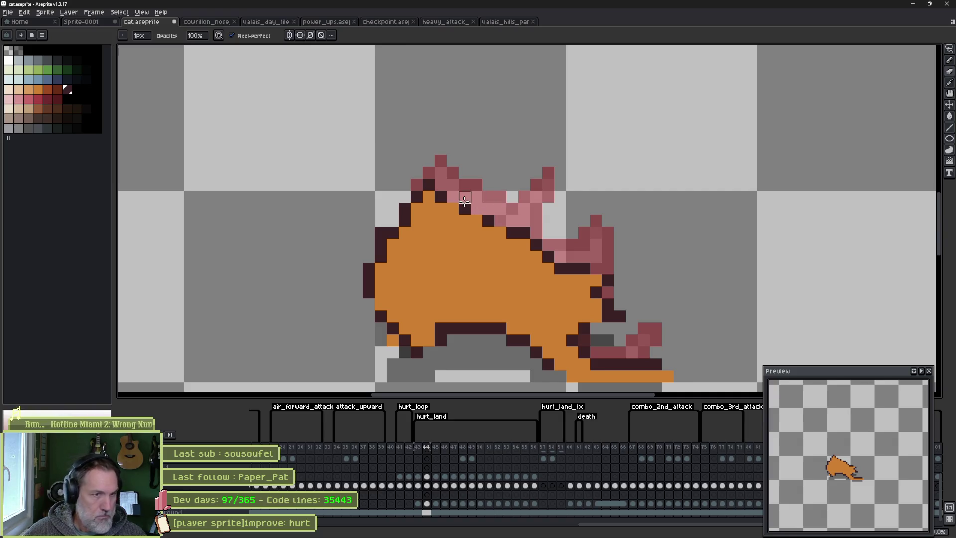
drag(417, 185, 440, 198)
key(b)
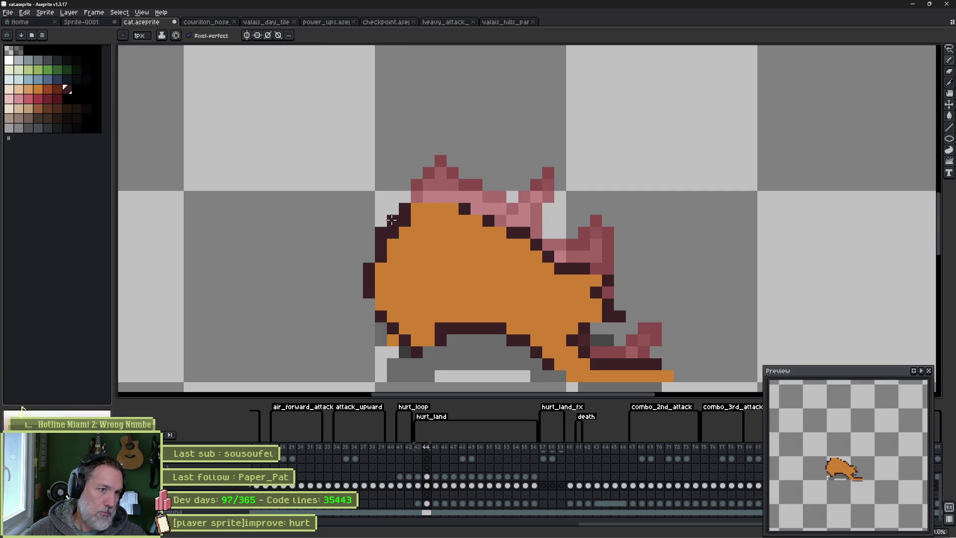
drag(363, 224, 393, 221)
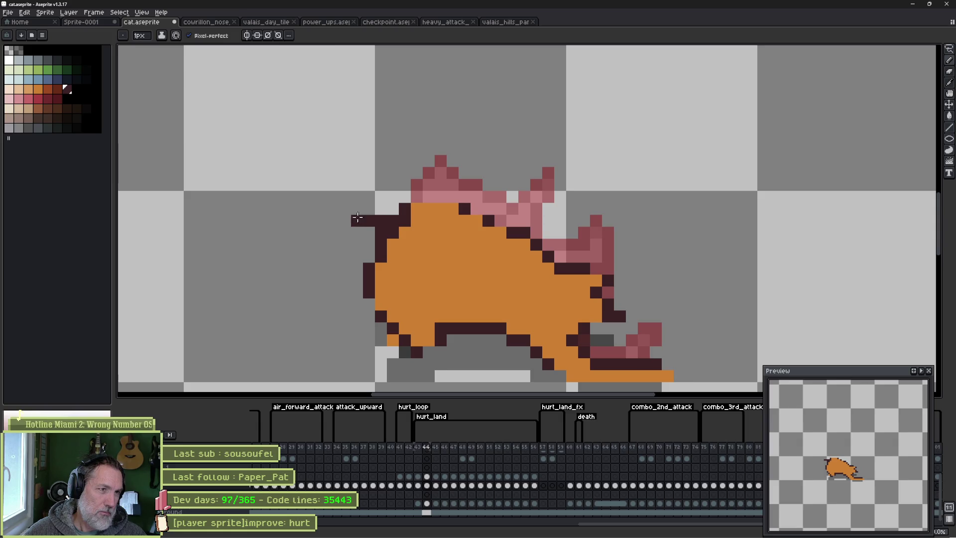
key(e)
key(b)
drag(426, 209, 445, 203)
key(e)
click(405, 209)
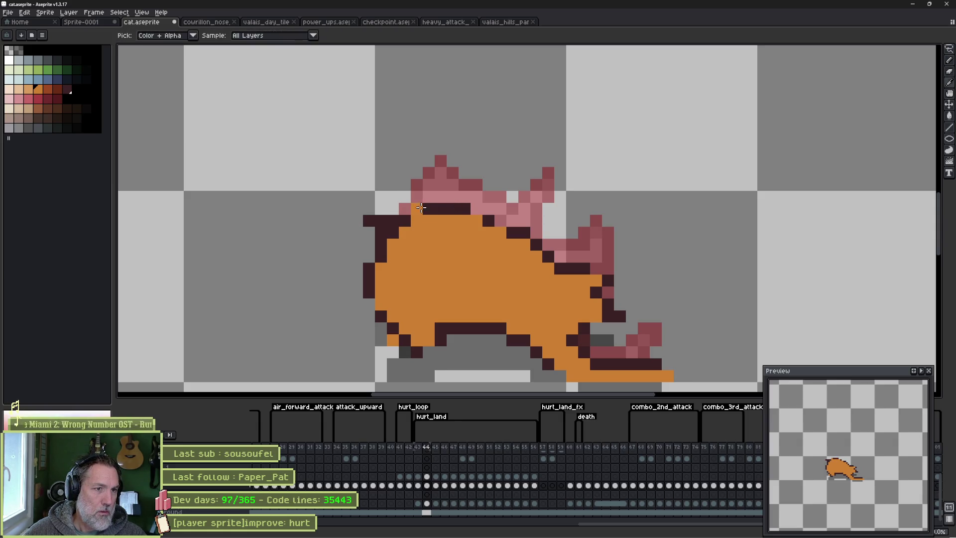
Add a dark head outline pixel, then try and remove an eye pixel.
key(b)
click(417, 210)
click(429, 233)
key(ctrl+z)
click(461, 234)
key(Right)
key(Left)
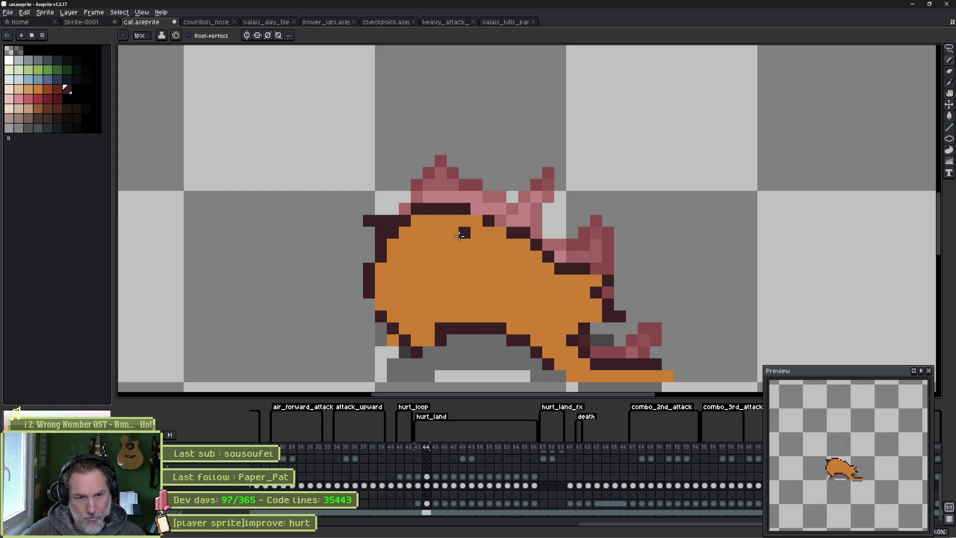
key(ctrl+z)
Redraw the dark outline along the cat's lower-left edge.
drag(381, 340, 393, 341)
right_click(381, 329)
click(369, 328)
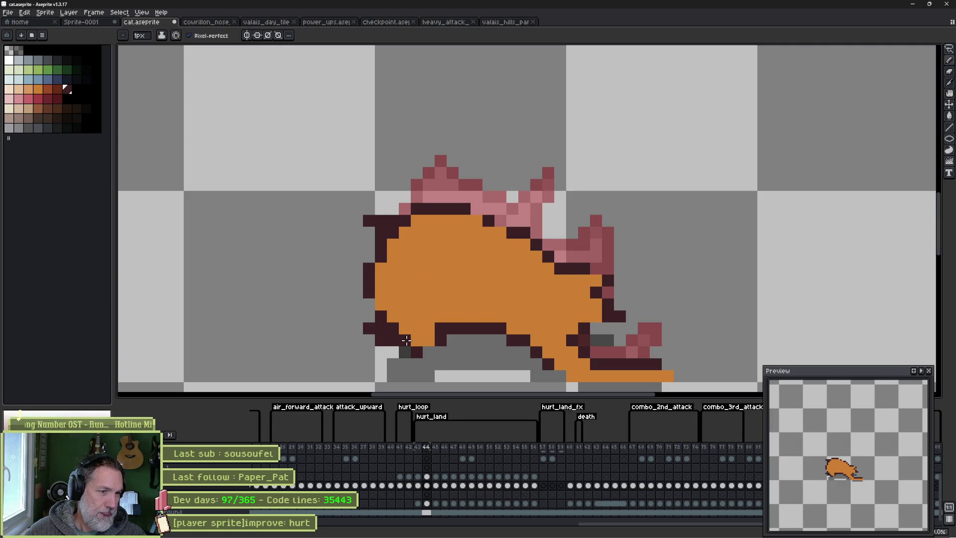
click(421, 340)
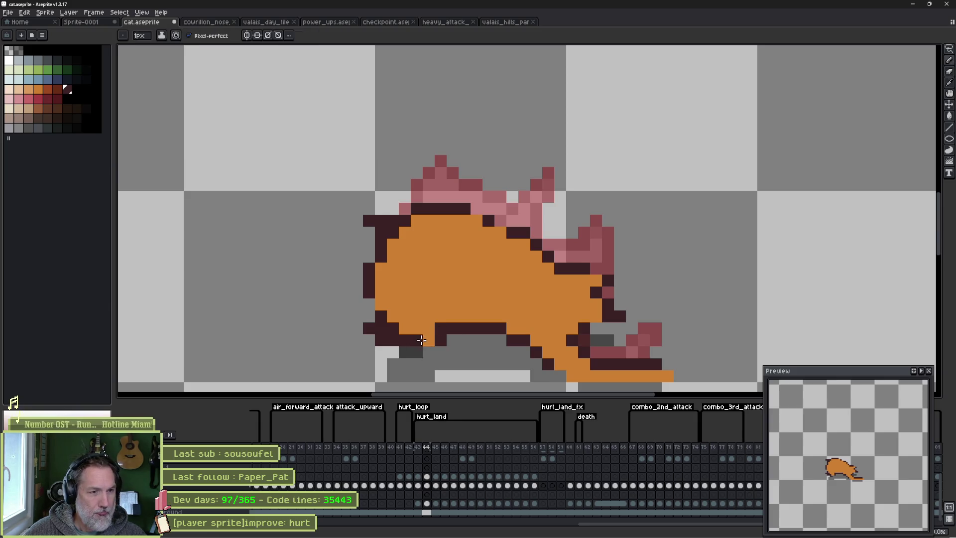
alt+click(429, 326)
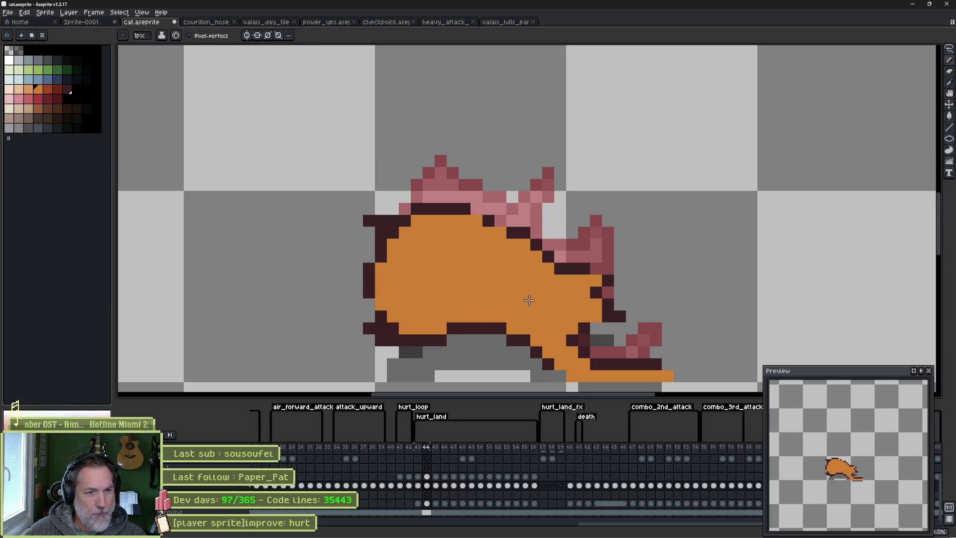
Compare against frame 43 and paint two dark outline pixels near the tail.
key(comma)
key(Right)
key(Left)
key(Right)
key(Left)
key(Left)
key(Right)
key(Left)
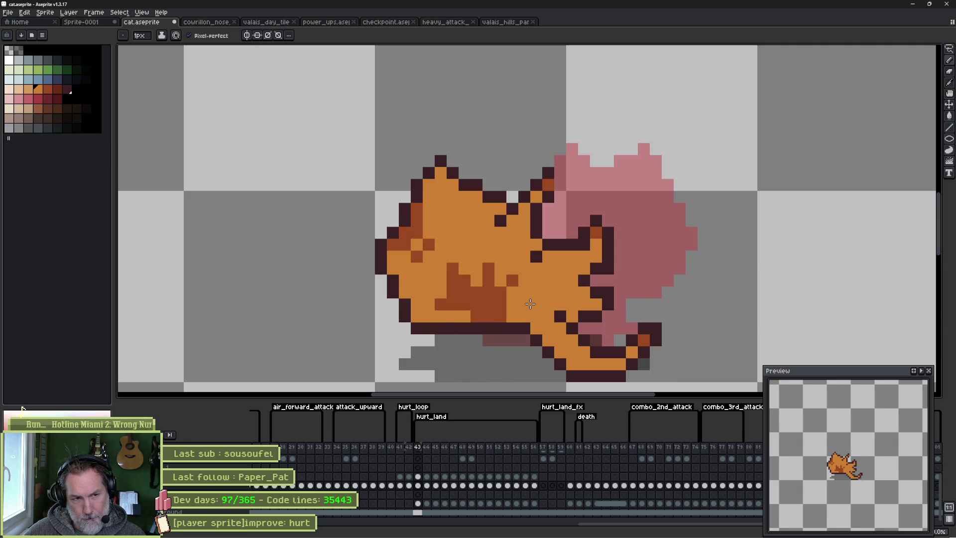
key(Right)
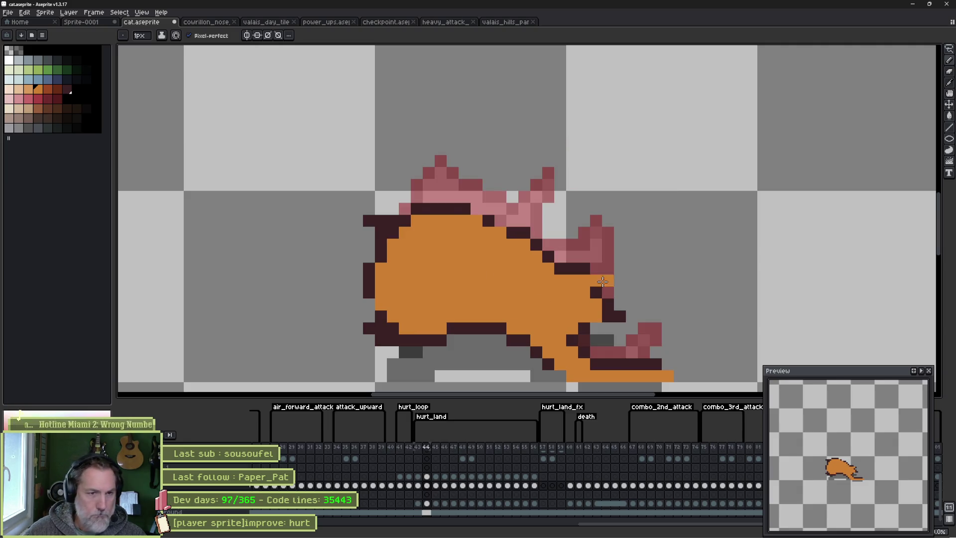
alt+click(594, 272)
click(608, 292)
click(596, 280)
Erase a stray pixel and extend the dark outline under the tail.
key(e)
click(608, 280)
key(Left)
key(Right)
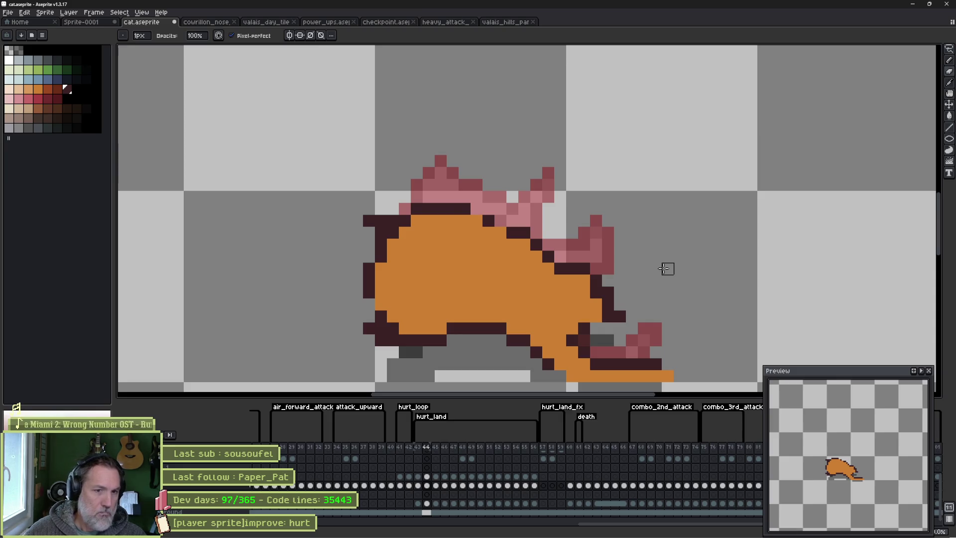
key(b)
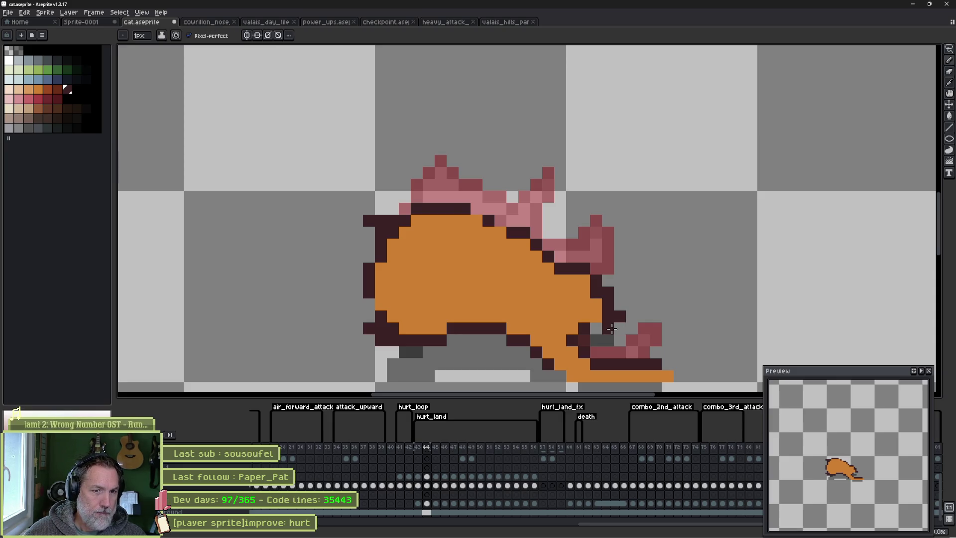
drag(616, 329, 596, 329)
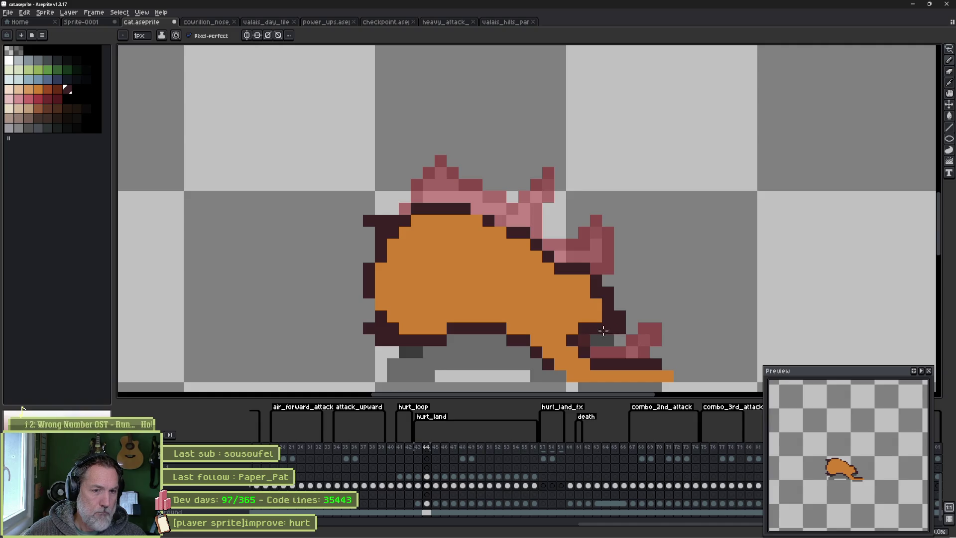
key(Left)
key(Right)
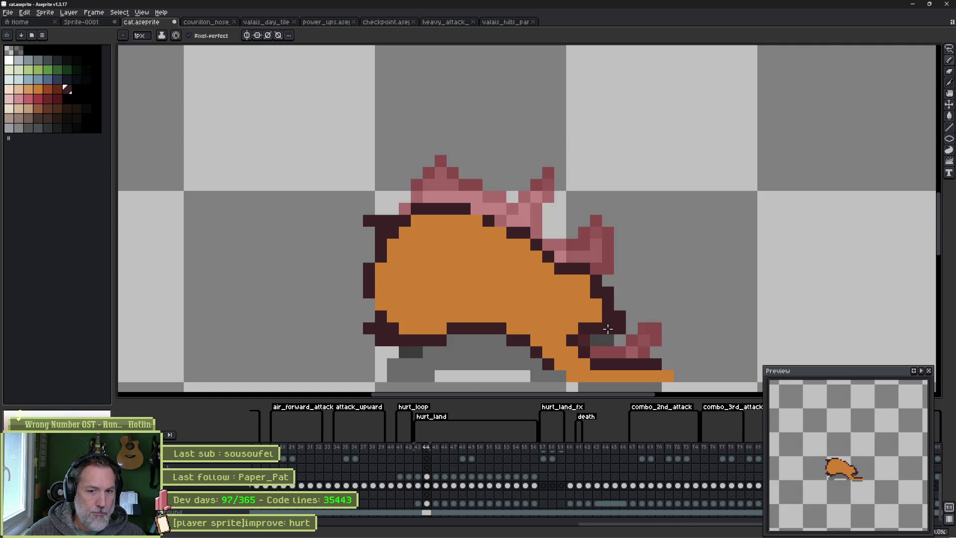
Paint dark outline pixels near the foot and select the foot outline.
key(space)
drag(614, 331, 562, 249)
mouse_move(508, 296)
mouse_down()
mouse_move(518, 303)
mouse_move(625, 301)
mouse_up()
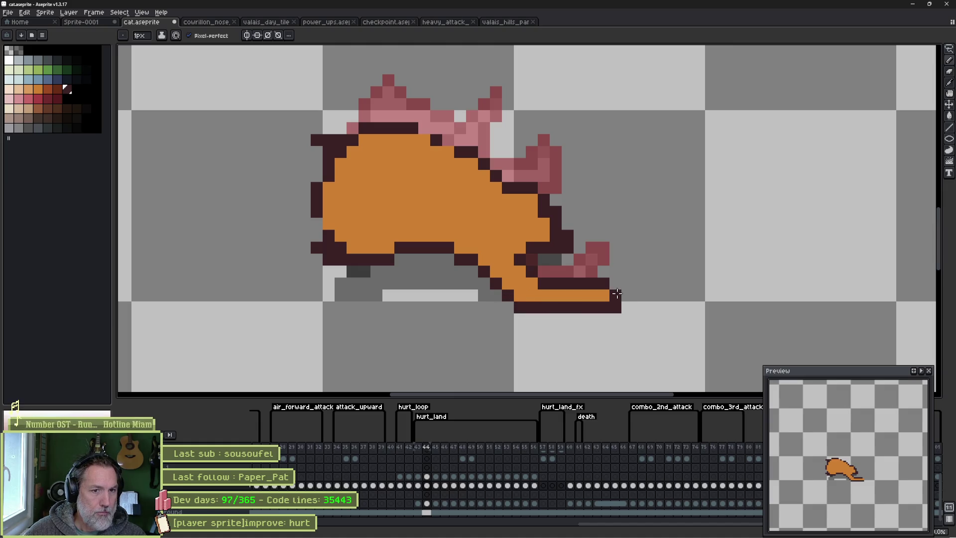
key(Left)
key(Right)
key(Left)
key(Right)
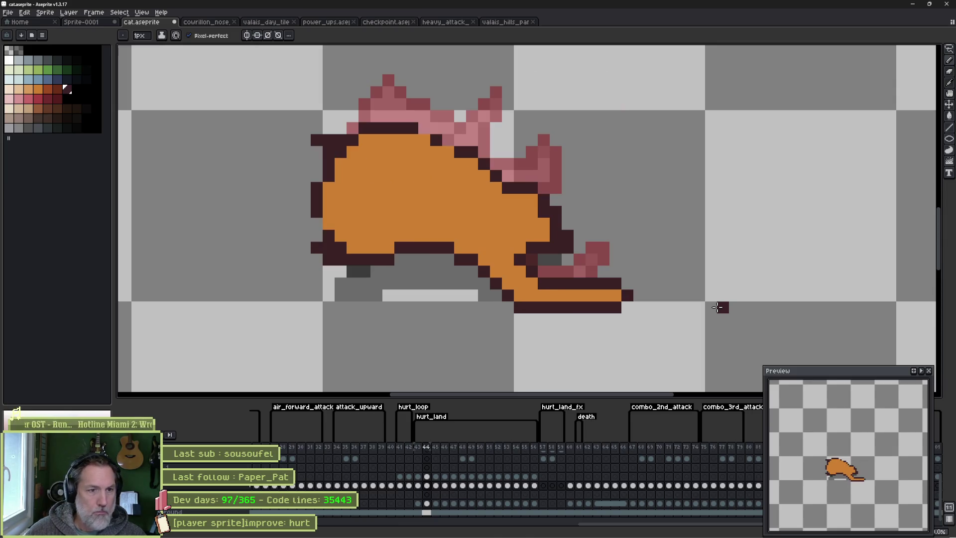
key(m)
drag(455, 258, 672, 341)
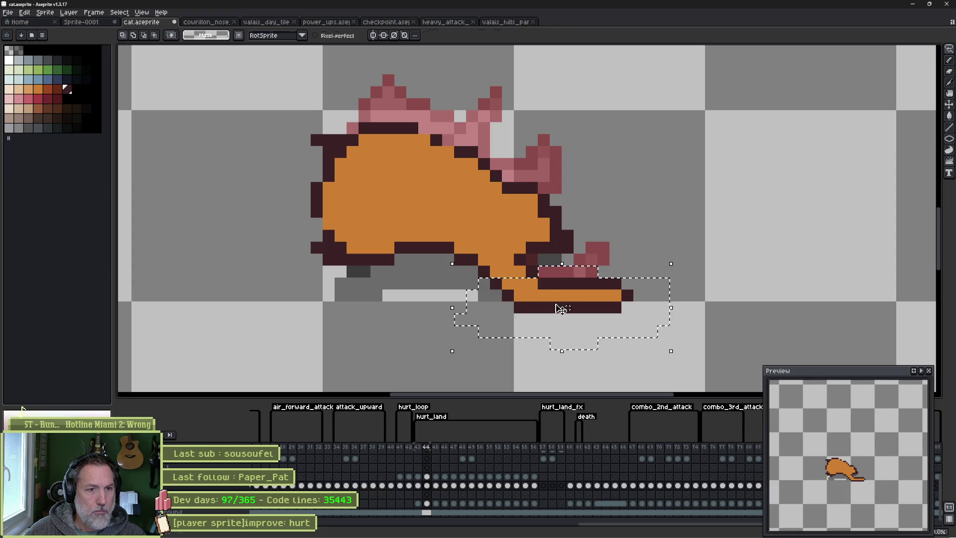
Nudge the selected foot outline up one pixel and review frames 41–46.
key(Up)
key(ctrl+d)
key(Left)
key(Right)
key(Left)
key(Right)
key(Left)
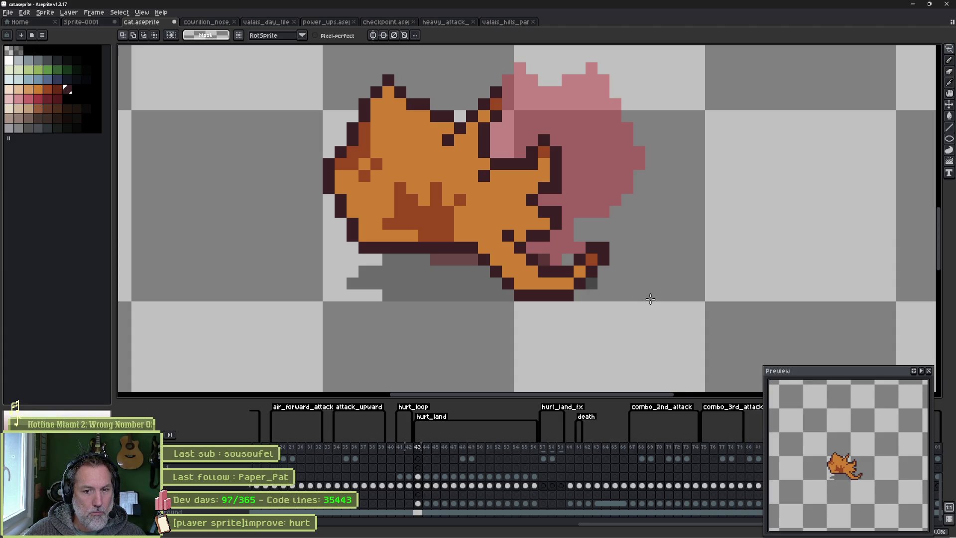
key(Left)
key(Left)
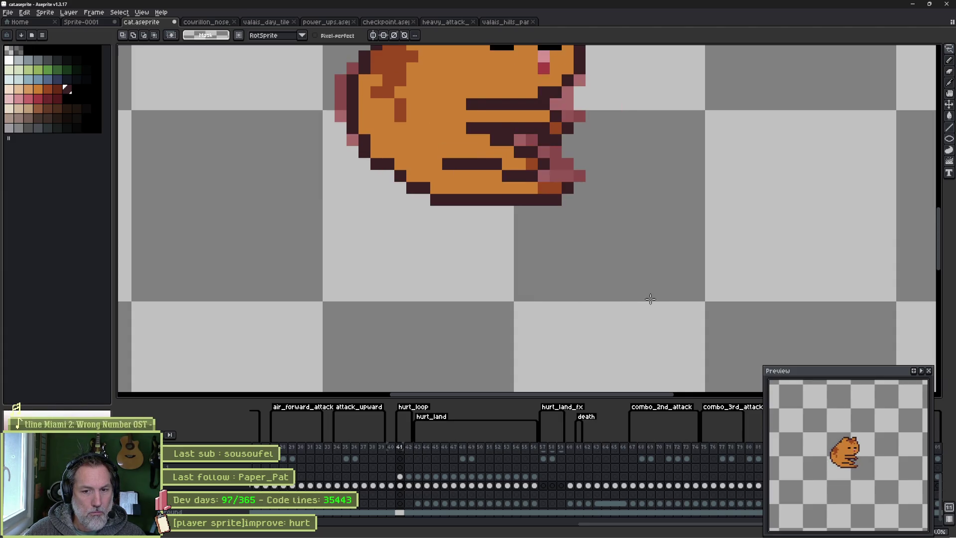
key(Right)
key(Right)
key(Right)
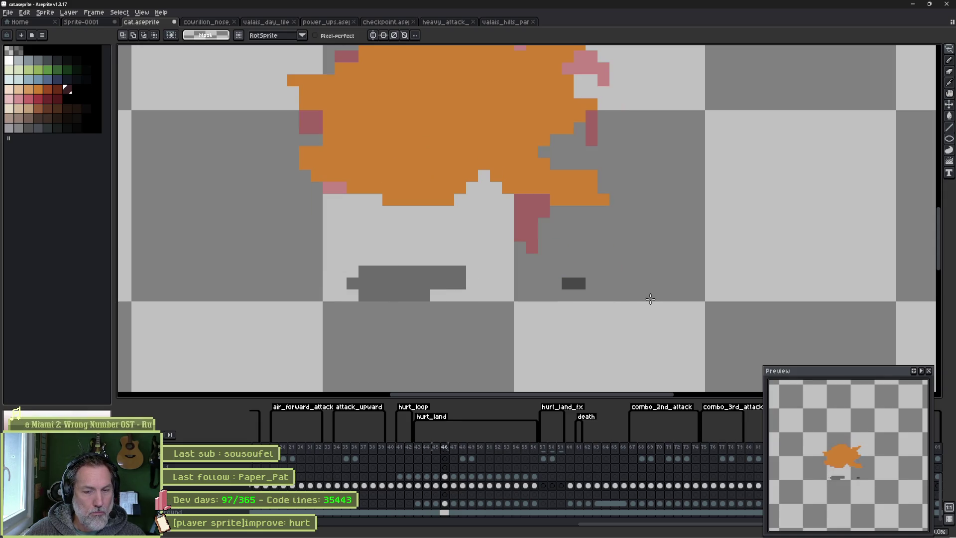
key(Left)
key(Left)
key(Left)
key(Right)
key(Left)
key(Right)
key(Left)
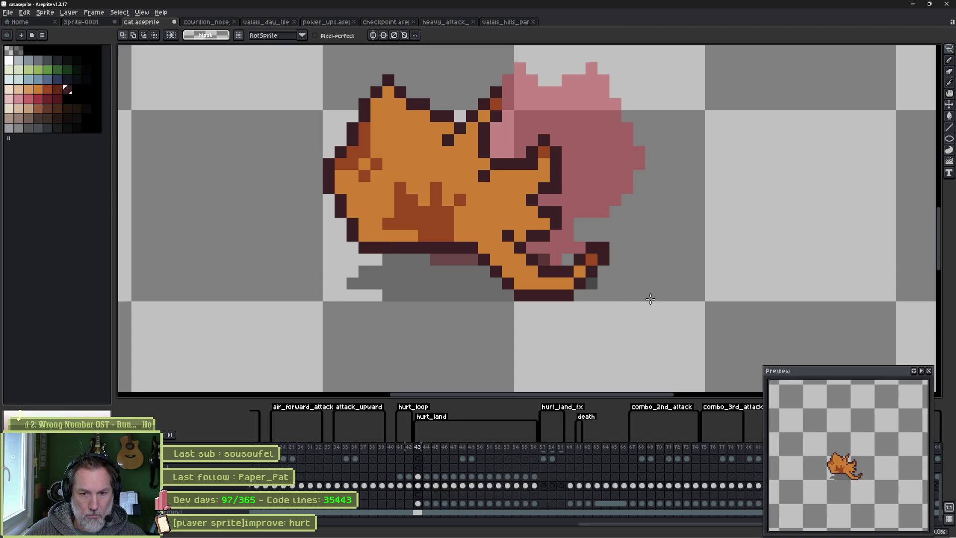
key(Right)
Place a dark pixel on the back outline, one row higher than first tried.
key(b)
click(428, 135)
key(ctrl+z)
click(430, 129)
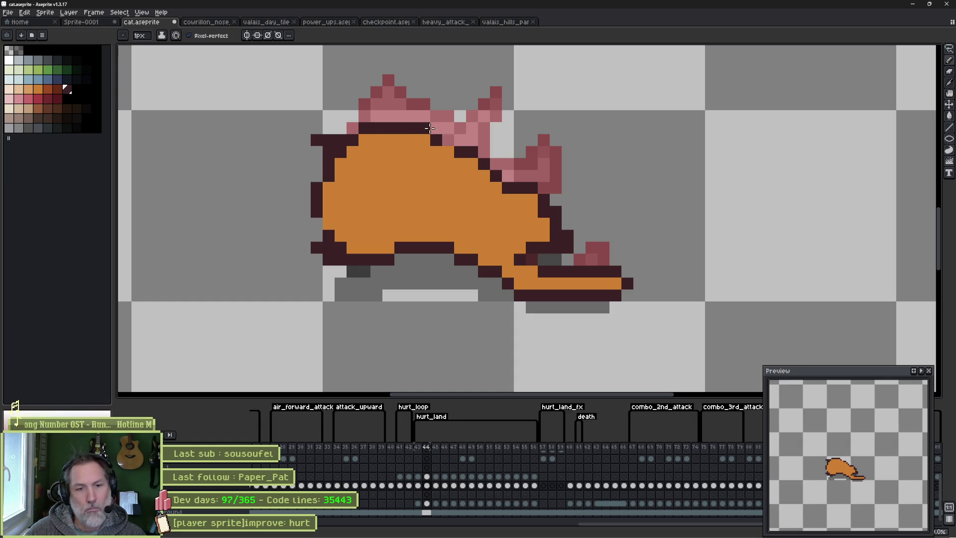
Paint two dark outline pixels on the cat's left edge.
key(Left)
key(Right)
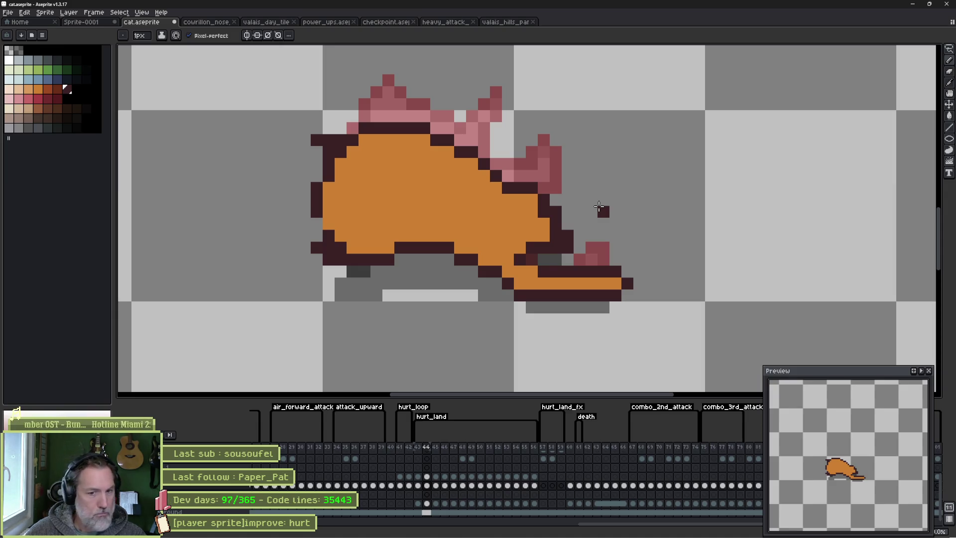
alt+click(349, 244)
alt+click(329, 235)
click(323, 219)
click(317, 221)
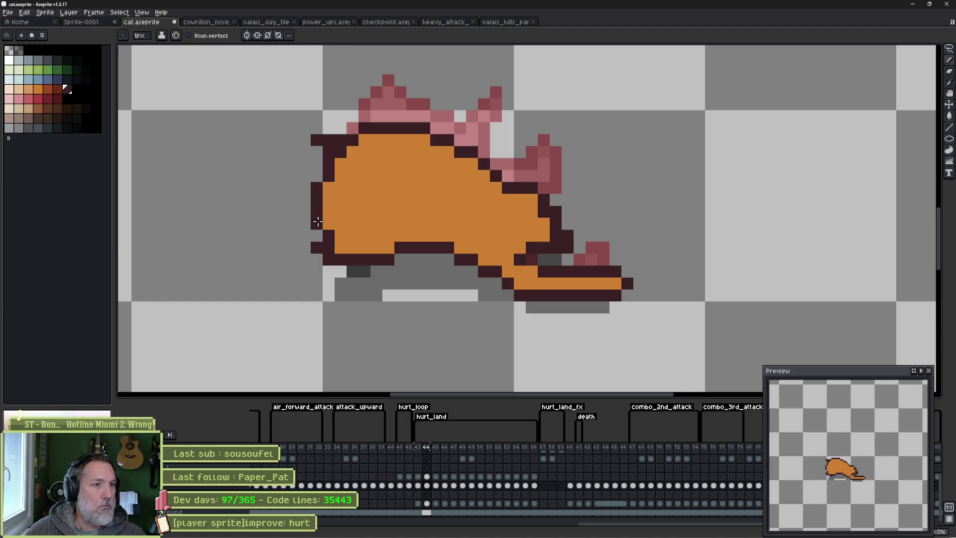
Turn two back outline pixels orange and fill gaps in the dark outline.
alt+click(360, 158)
click(339, 155)
click(329, 153)
alt+click(320, 141)
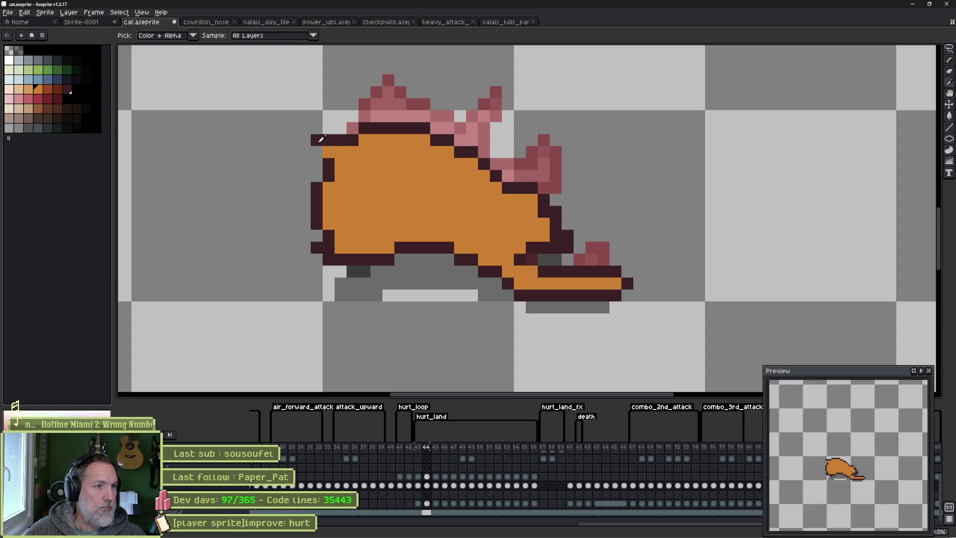
click(317, 153)
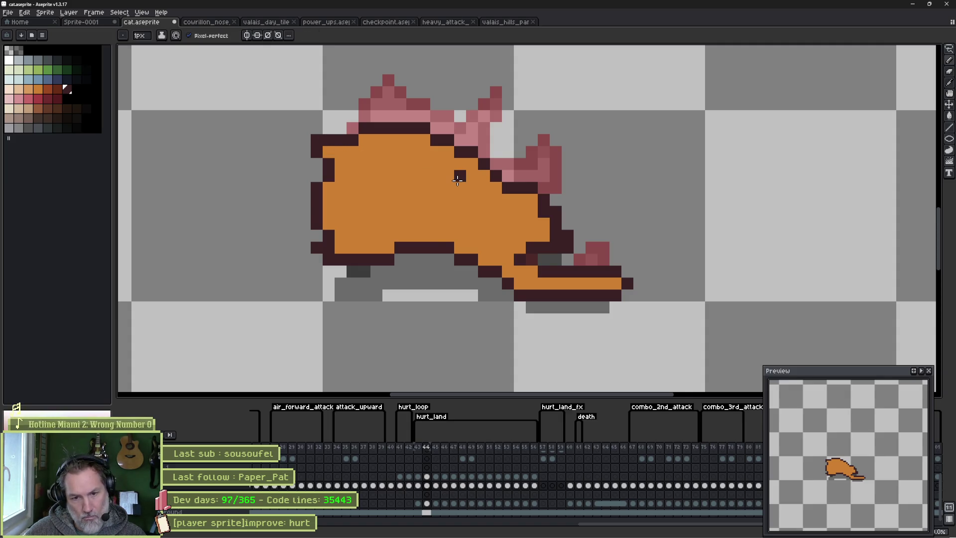
click(353, 128)
alt+click(353, 144)
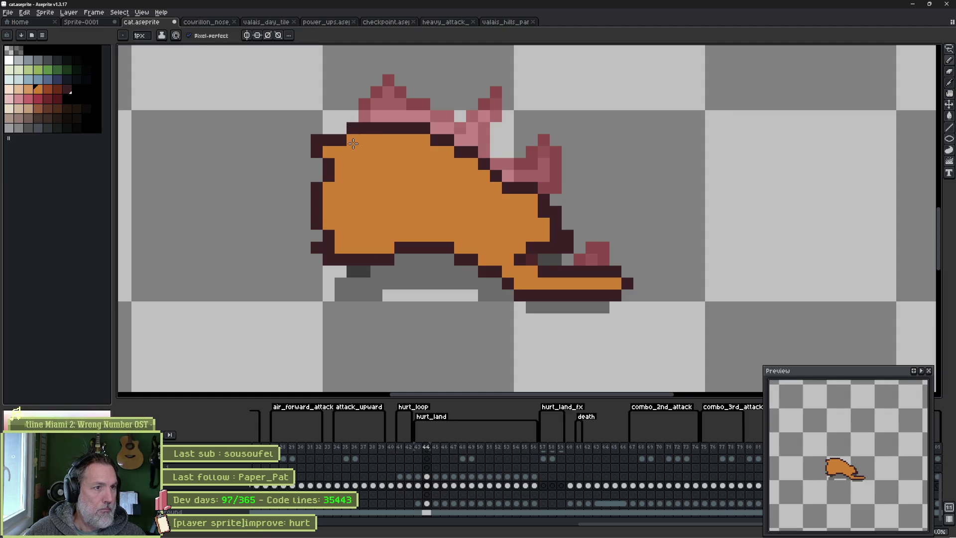
Extend the lower-left outline one pixel outward into a small paw edge.
alt+click(326, 234)
click(305, 260)
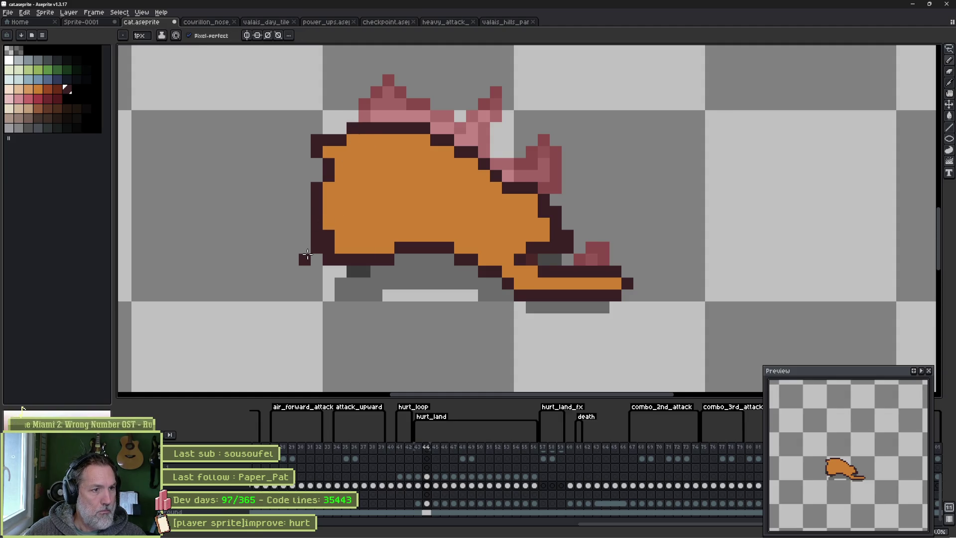
click(317, 259)
alt+click(330, 235)
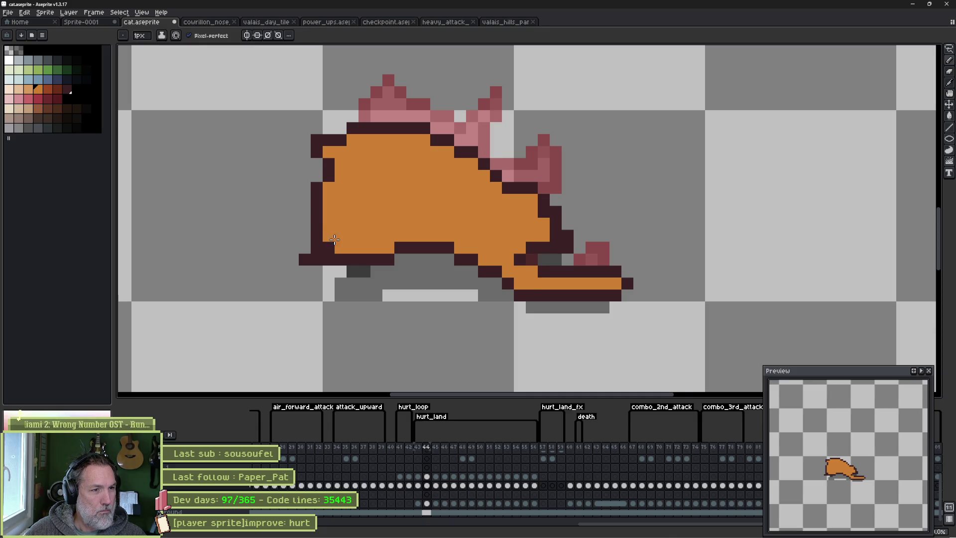
key(Left)
key(Right)
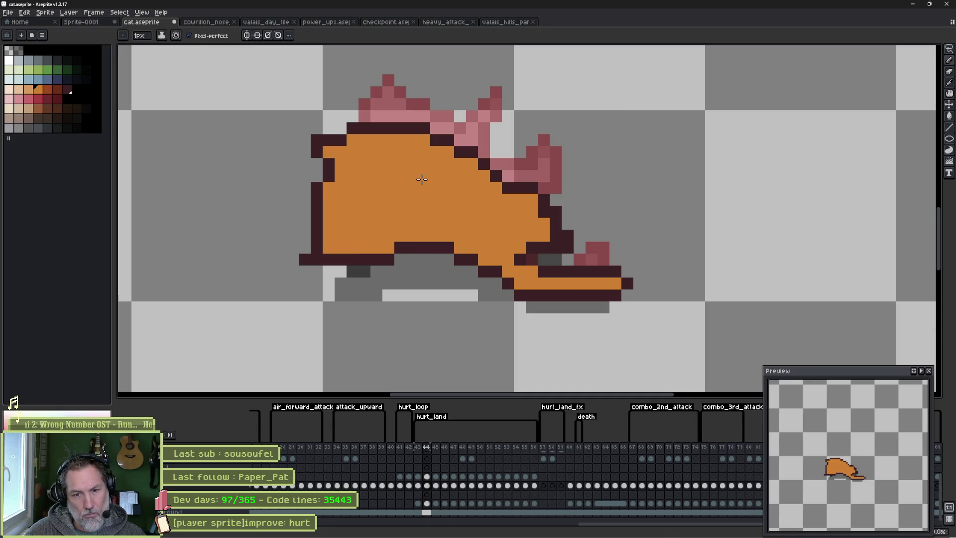
key(Right)
key(Left)
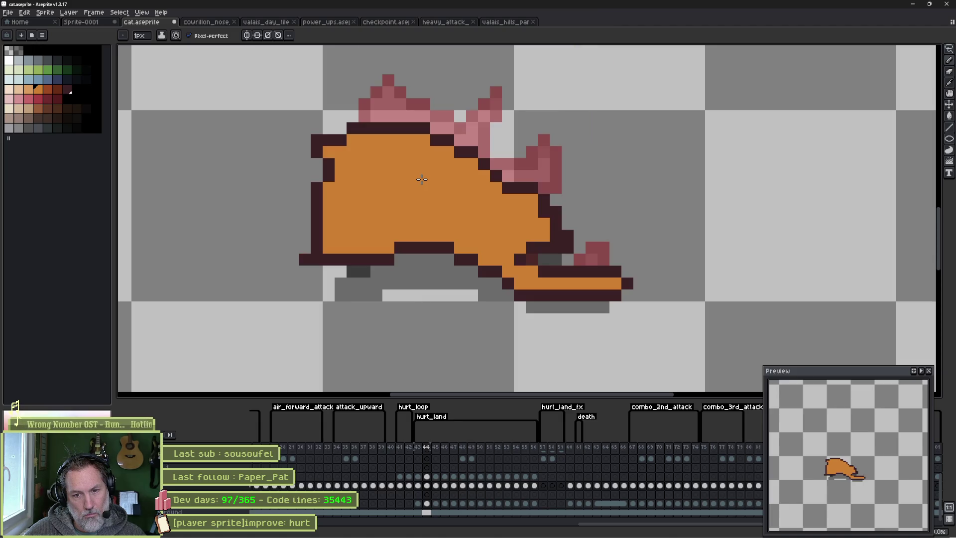
key(b)
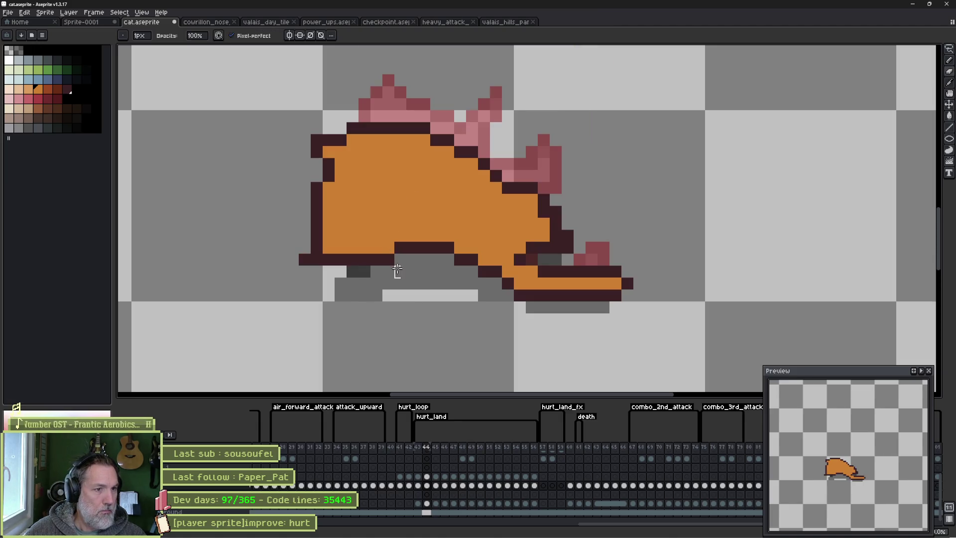
key(e)
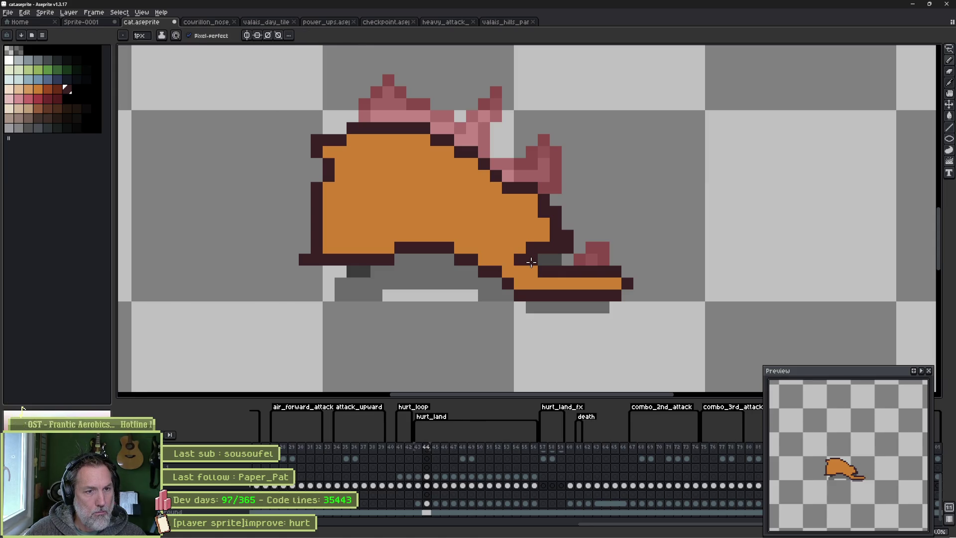
Turn tail outline pixels orange and add dark pixels above the tail and body.
right_click(529, 270)
right_click(520, 259)
click(520, 248)
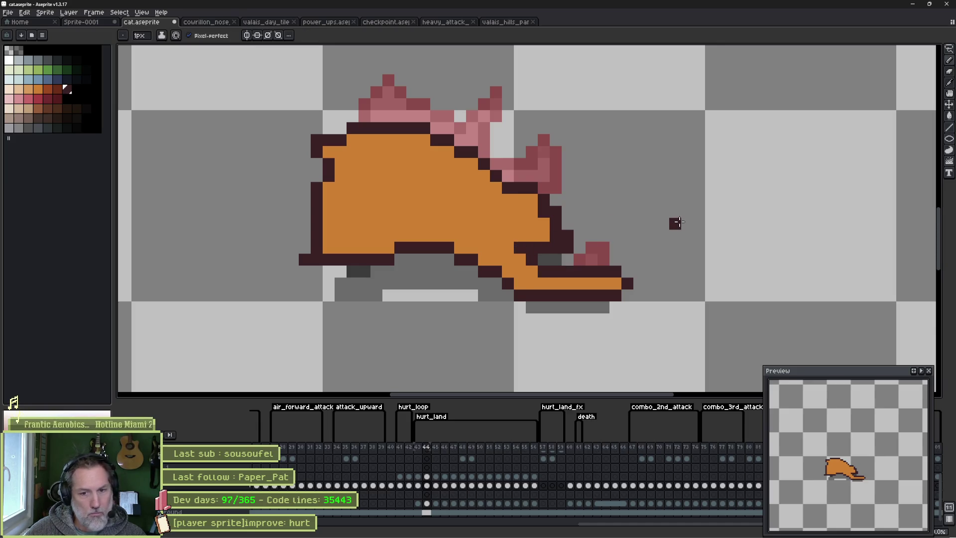
key(Right)
key(Left)
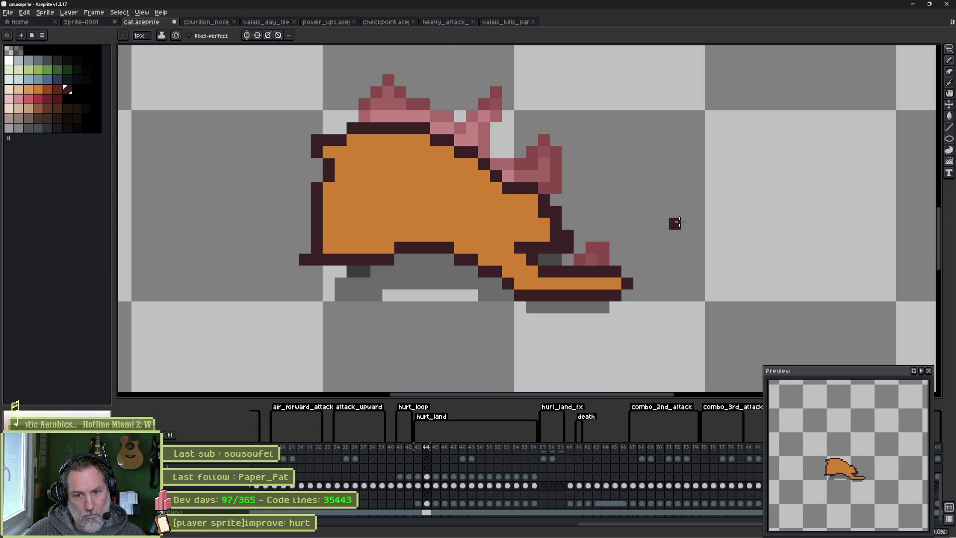
click(508, 236)
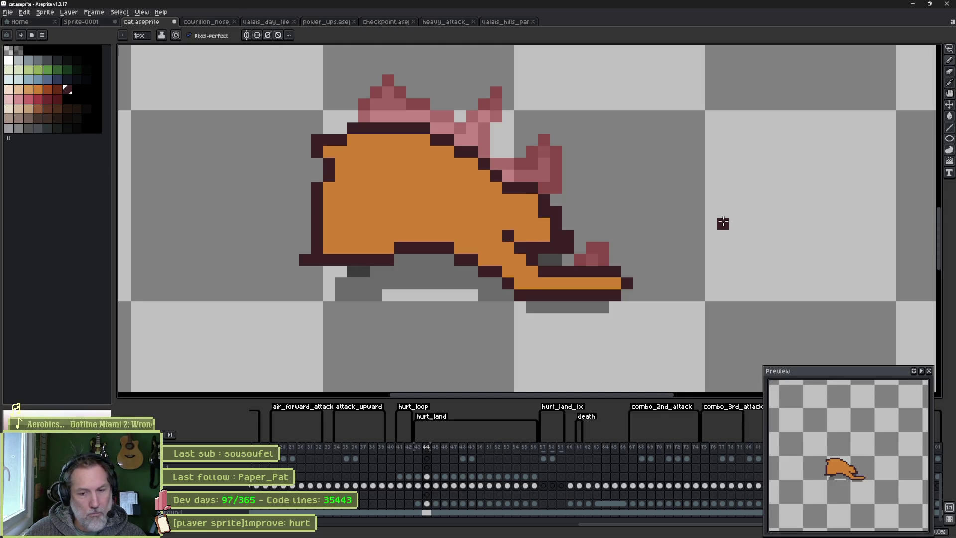
key(Right)
key(Left)
key(Right)
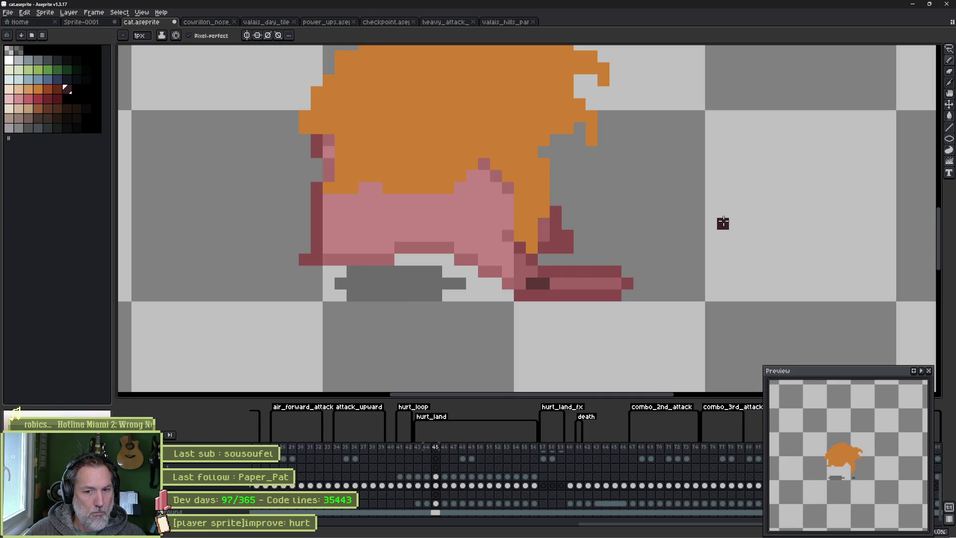
key(Right)
key(Right)
key(Right)
key(Left)
key(Left)
key(Left)
key(Left)
key(Left)
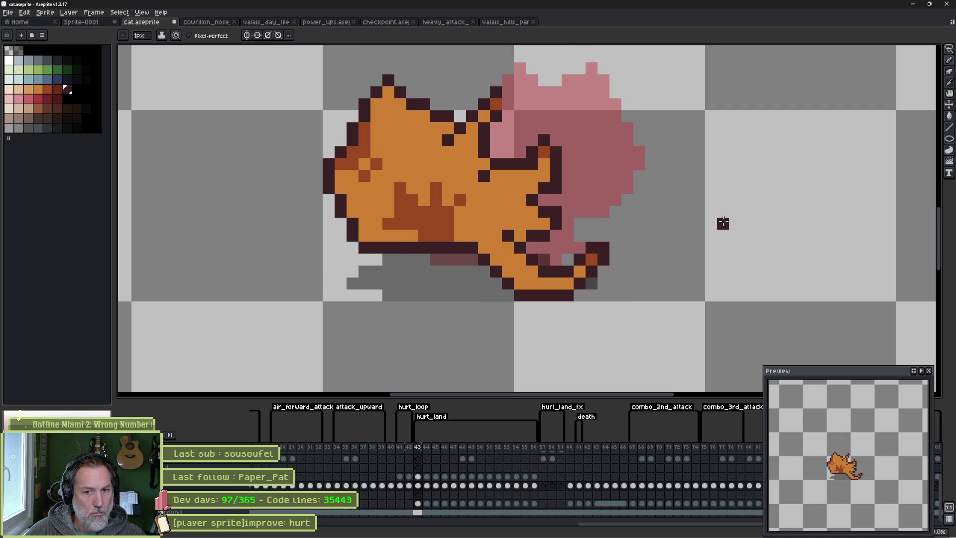
Sample the brown from frame 43 and paint a shading patch on frame 44's belly.
alt+click(430, 224)
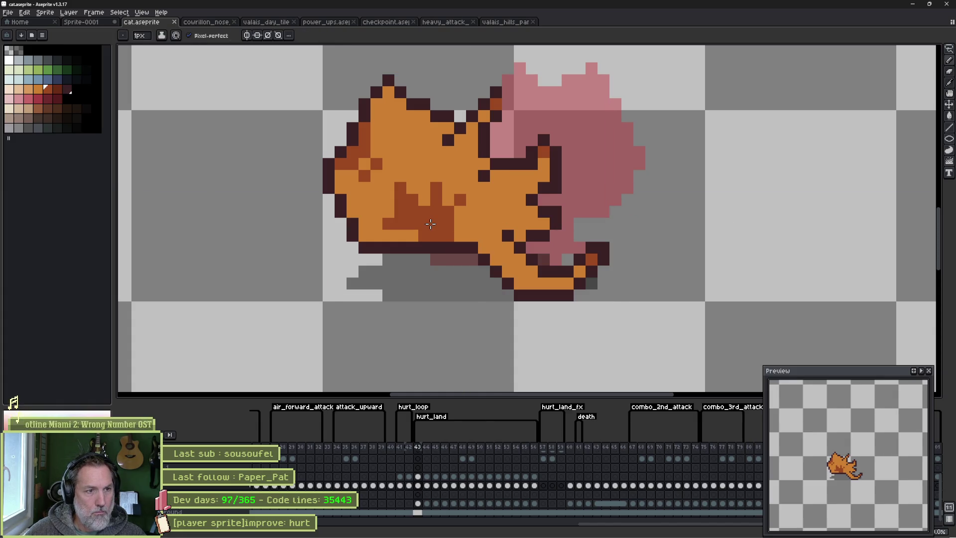
key(Right)
click(412, 235)
click(400, 222)
mouse_move(388, 210)
mouse_down()
mouse_move(438, 221)
mouse_move(420, 235)
mouse_move(470, 226)
mouse_up()
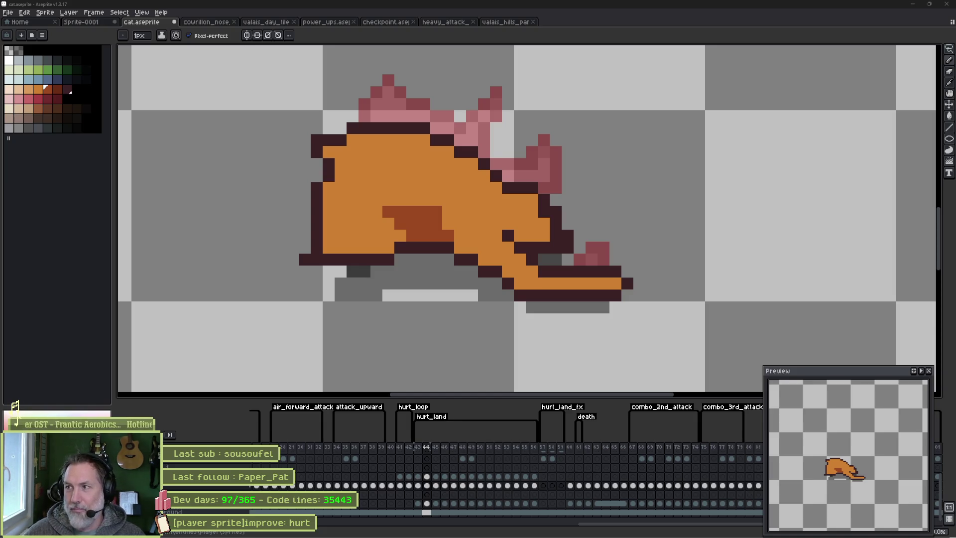
click(460, 224)
Pencil dark-brown stripe pixels across the crouching cat's body, reverting a stray pixel to orange.
click(472, 212)
click(436, 199)
click(413, 188)
click(401, 199)
right_click(412, 189)
click(436, 188)
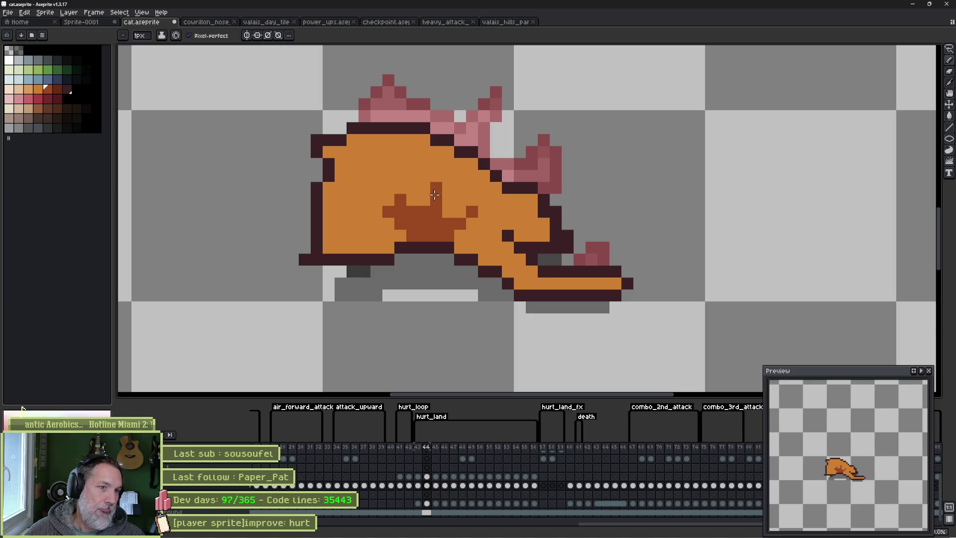
Paint a brown stripe down the body's left edge with a few nearby stripe pixels.
drag(328, 188, 331, 219)
click(352, 214)
click(341, 187)
click(353, 187)
click(341, 175)
right_click(341, 199)
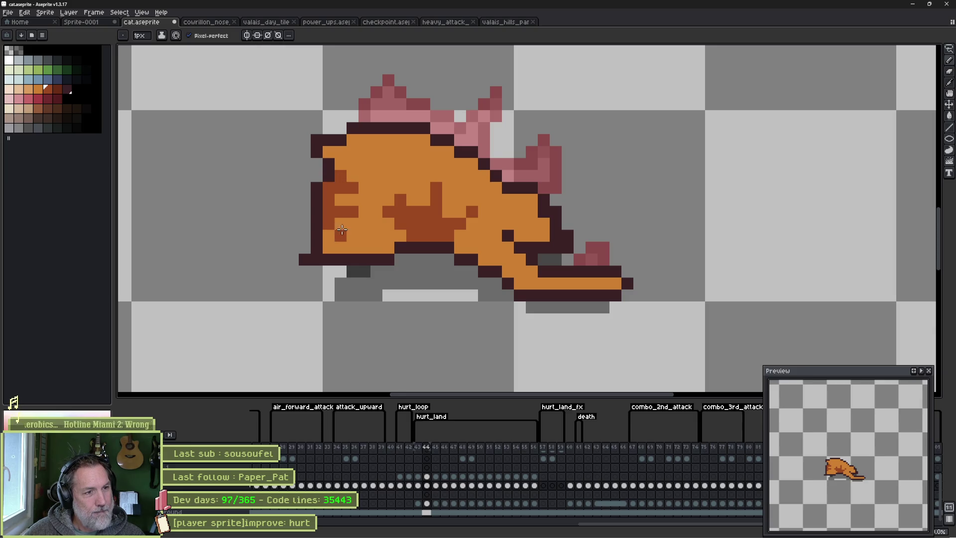
Extend the dark patch on the belly, comparing markings against frame 43.
key(Left)
key(Right)
key(Left)
key(Right)
key(Left)
key(Right)
mouse_move(415, 233)
mouse_down()
mouse_move(386, 231)
mouse_move(436, 231)
mouse_up()
key(Left)
key(Right)
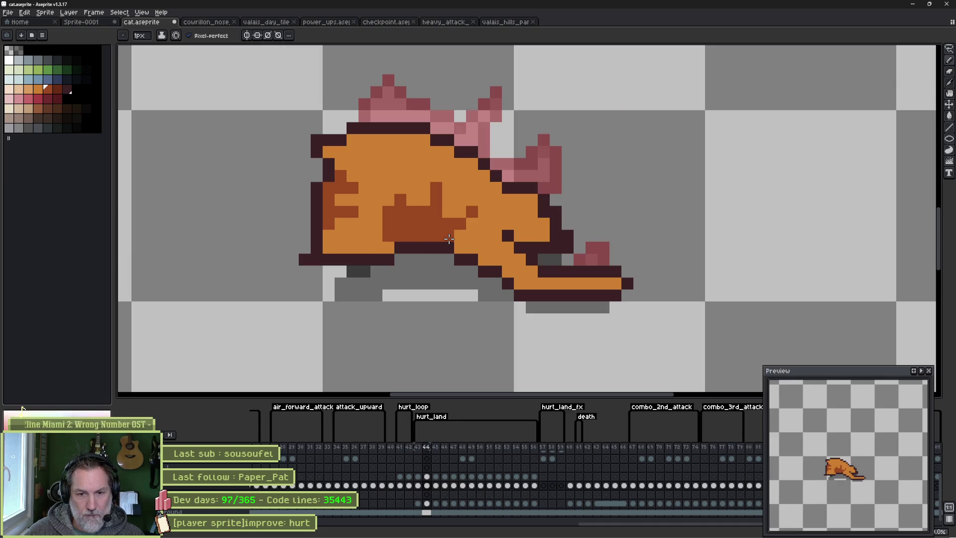
key(Left)
key(Right)
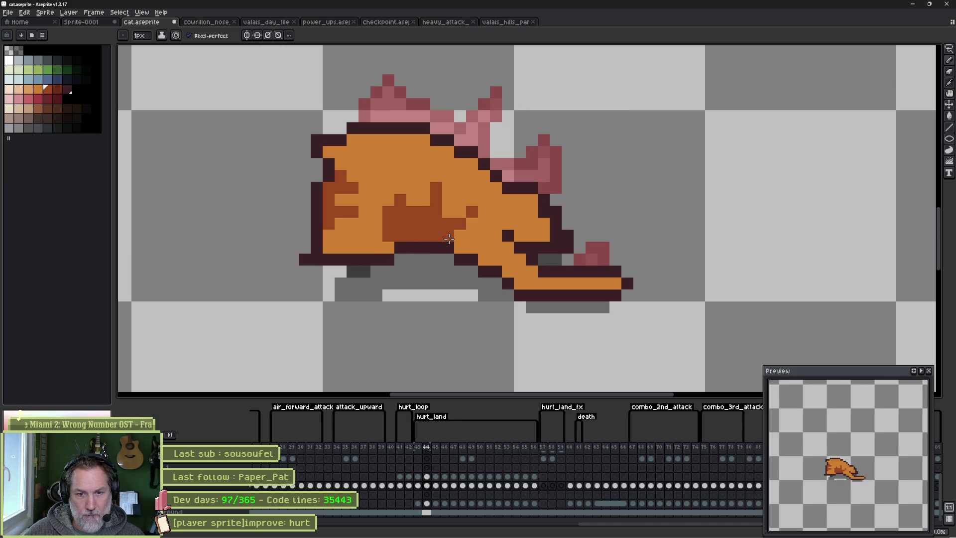
Sample the body orange and flip between frames 43 and 44 to compare poses.
alt+click(468, 223)
key(Left)
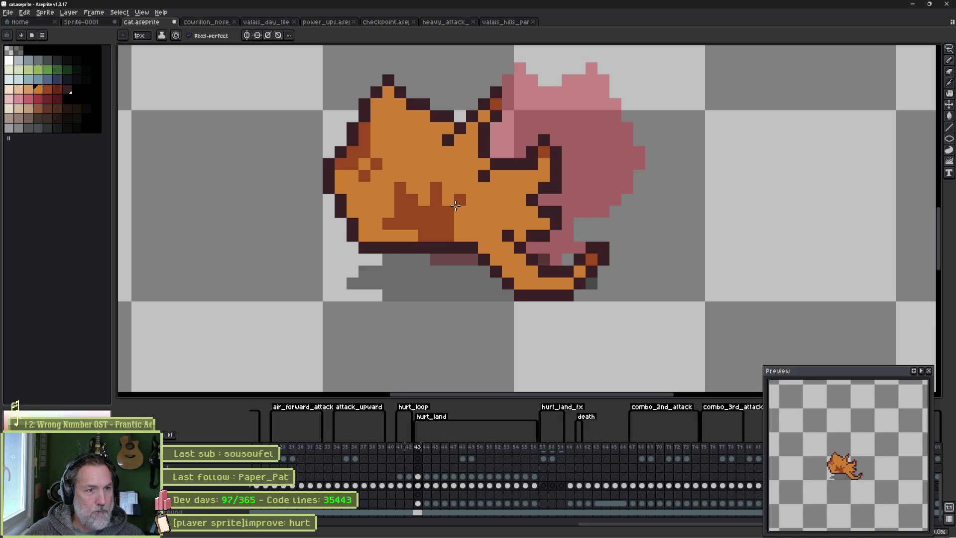
key(Right)
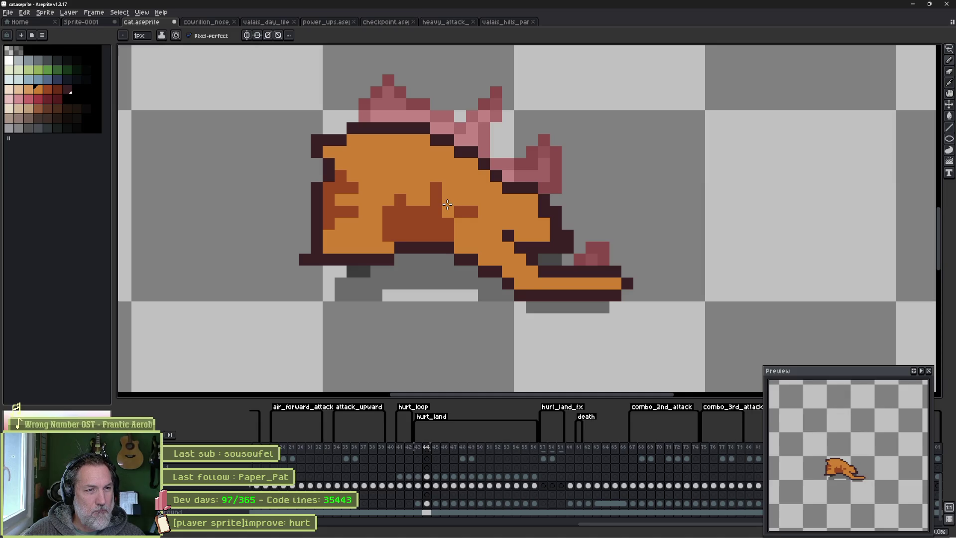
key(Left)
key(Right)
key(Left)
key(Right)
key(Left)
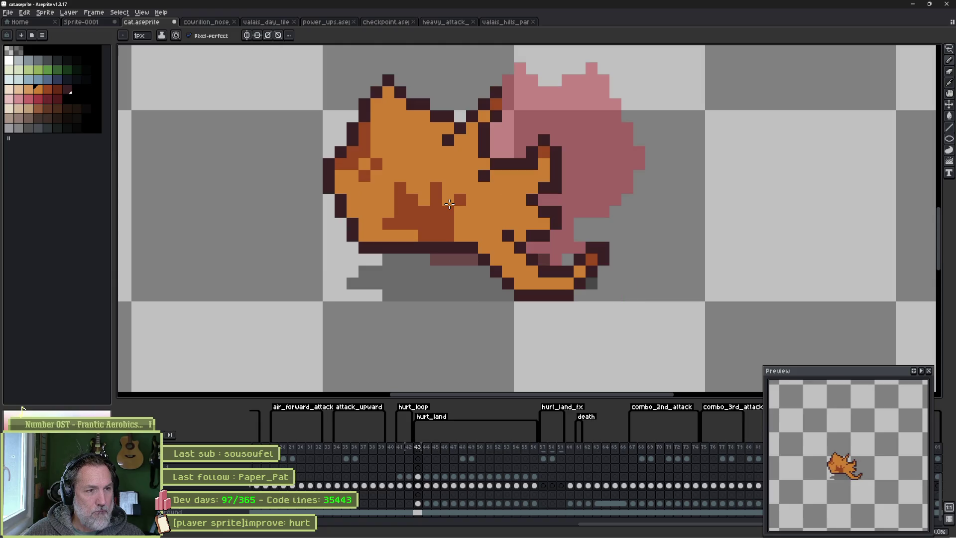
key(Right)
key(Left)
key(Right)
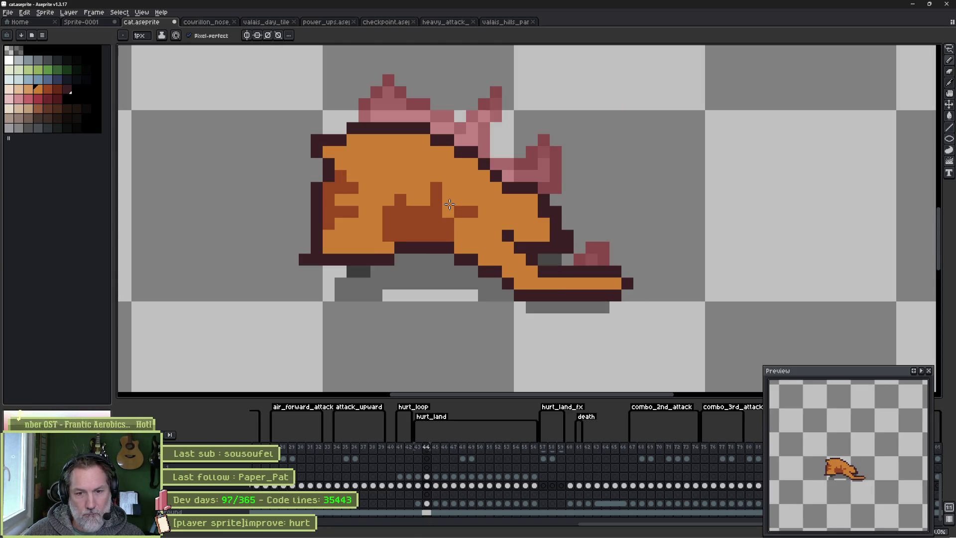
Connect the spot above to the dark belly patch and check the adjacent frame.
click(436, 202)
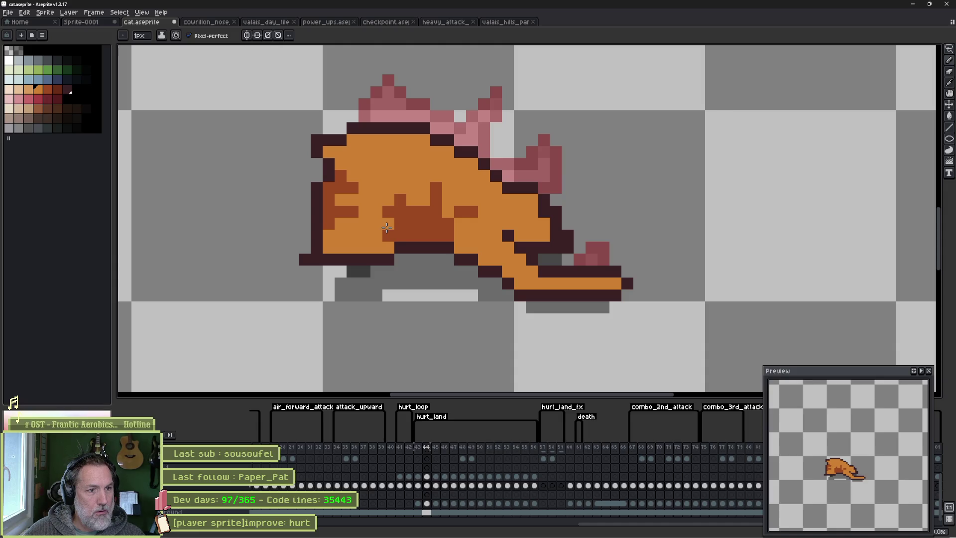
key(Left)
key(Right)
key(Left)
key(Right)
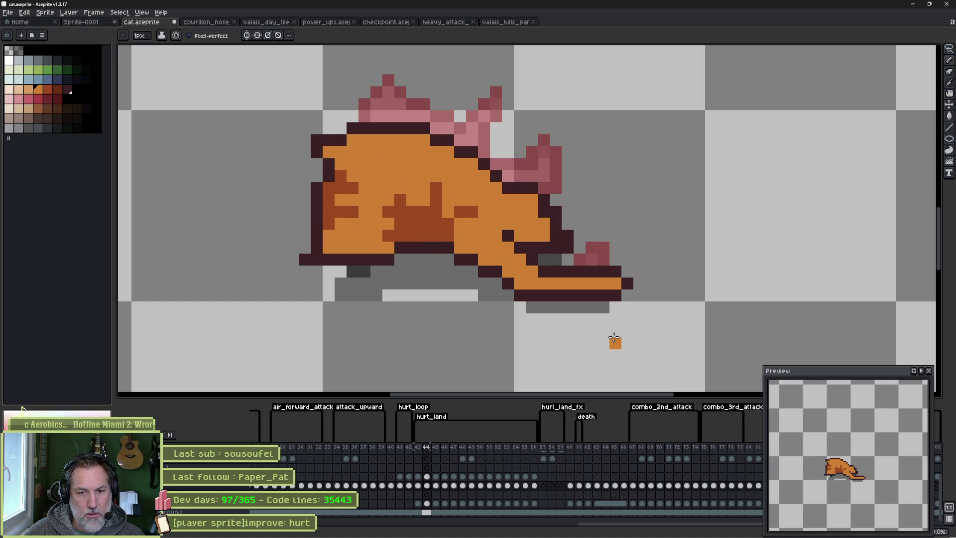
Darken the tail tip with the next, darker orange swatch and review the neighbouring frames.
key(])
drag(617, 283, 603, 283)
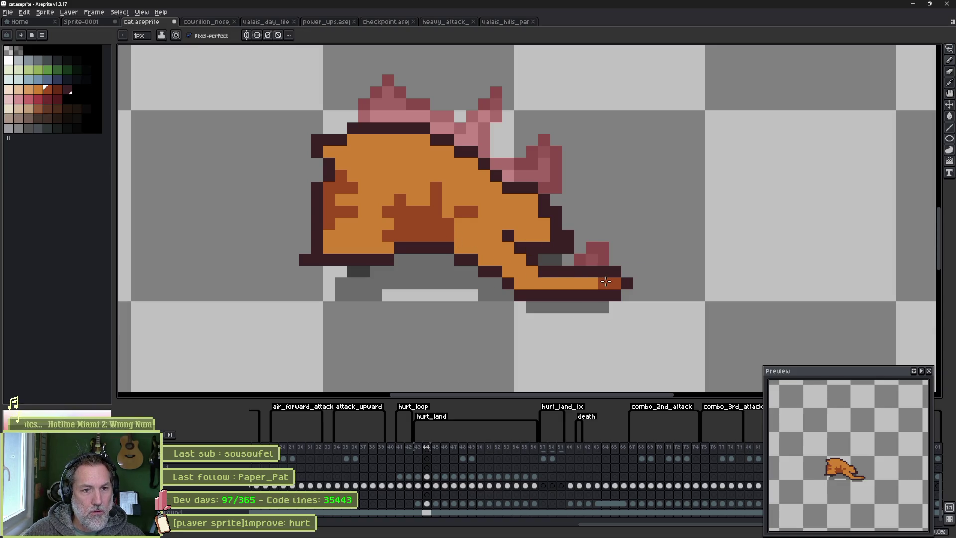
key(Left)
key(Right)
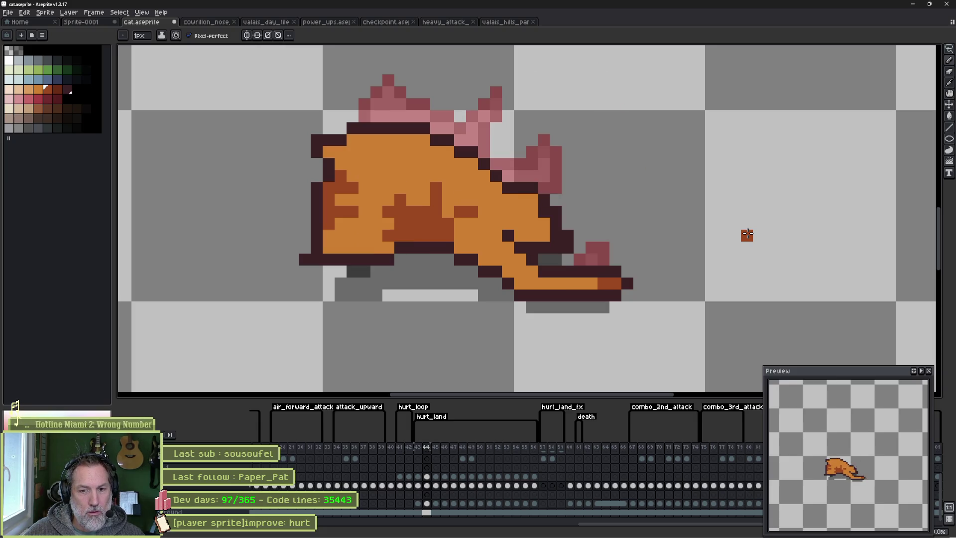
key(Return)
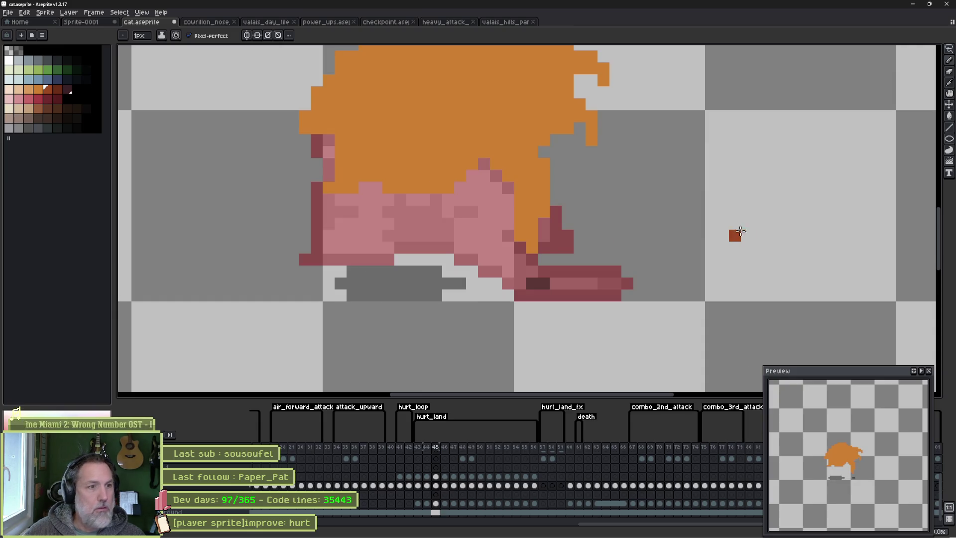
Choose orange and apply a circle-matrix dark outline to frame 45.
drag(532, 160, 519, 249)
click(39, 90)
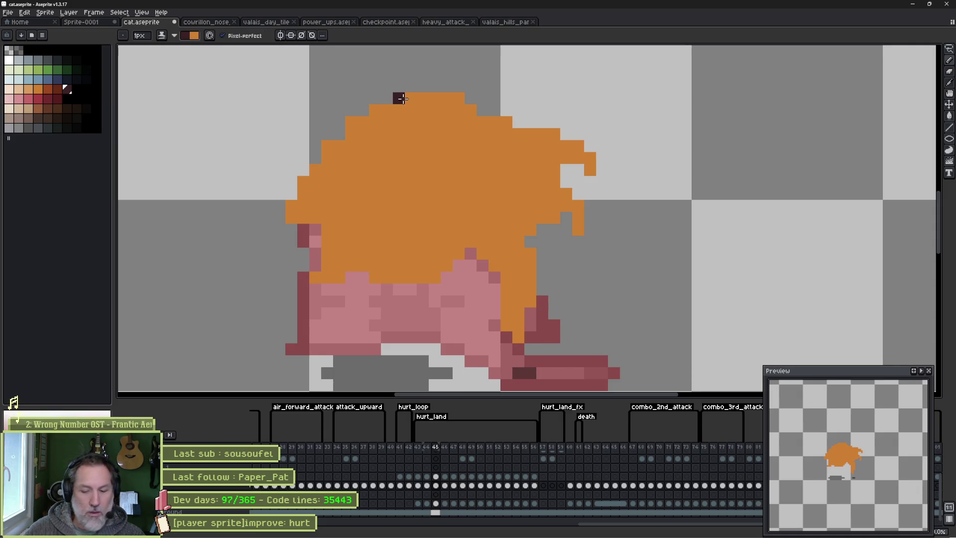
key(shift+o)
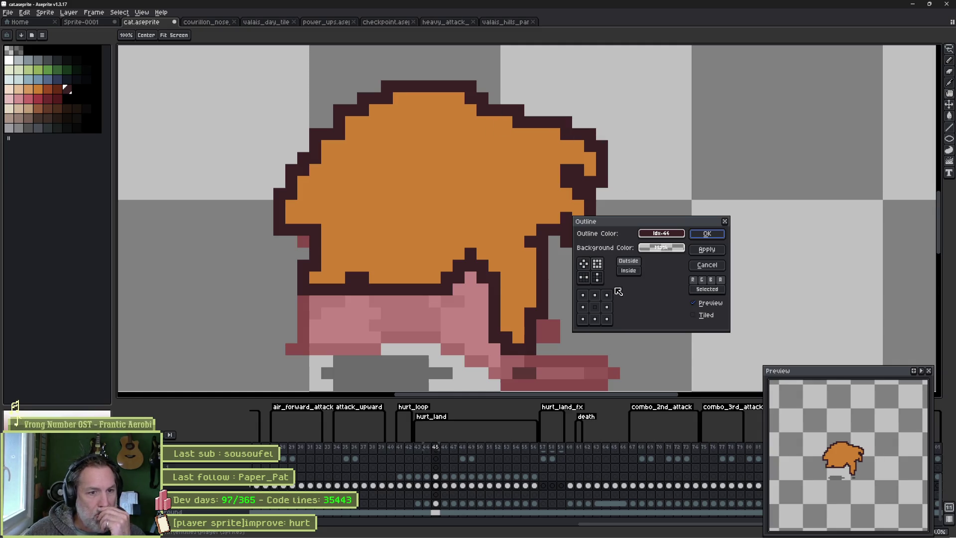
click(584, 266)
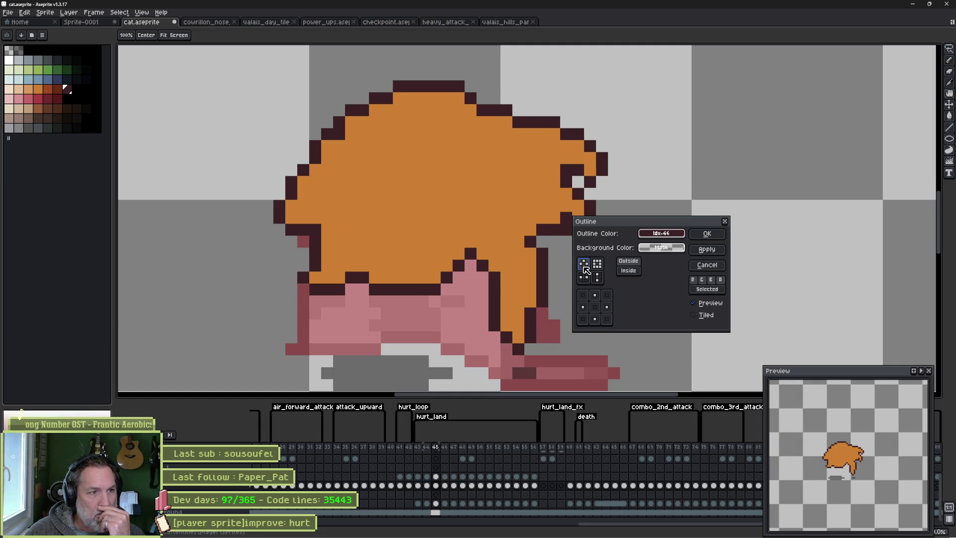
click(706, 234)
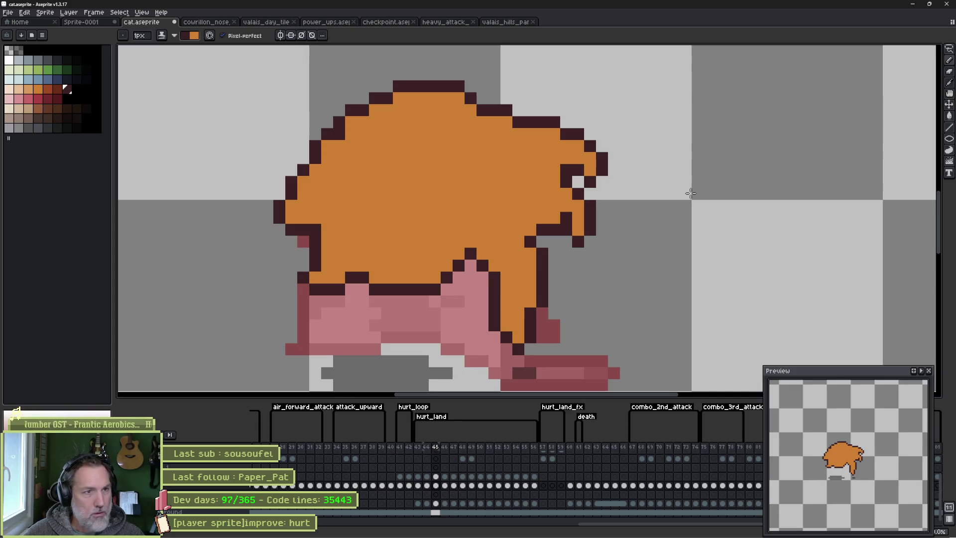
Apply the same outline effect to frames 46, 47 and 48.
key(Right)
key(shift+o)
key(Escape)
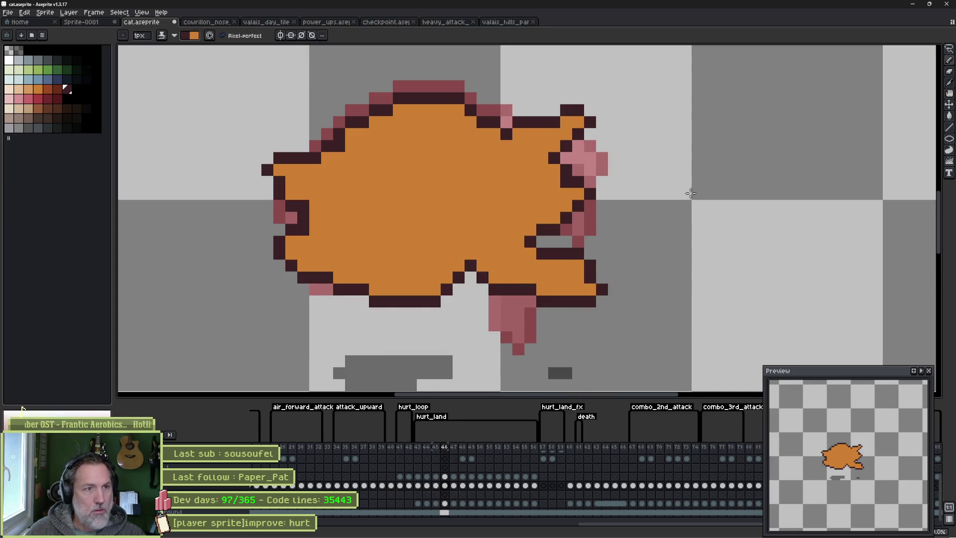
key(Right)
key(shift+o)
key(Escape)
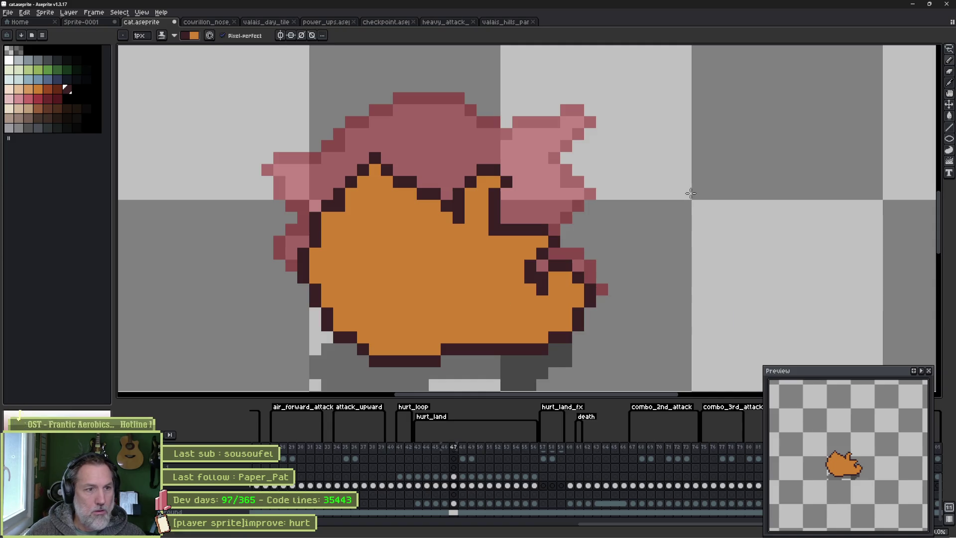
key(Right)
key(shift+o)
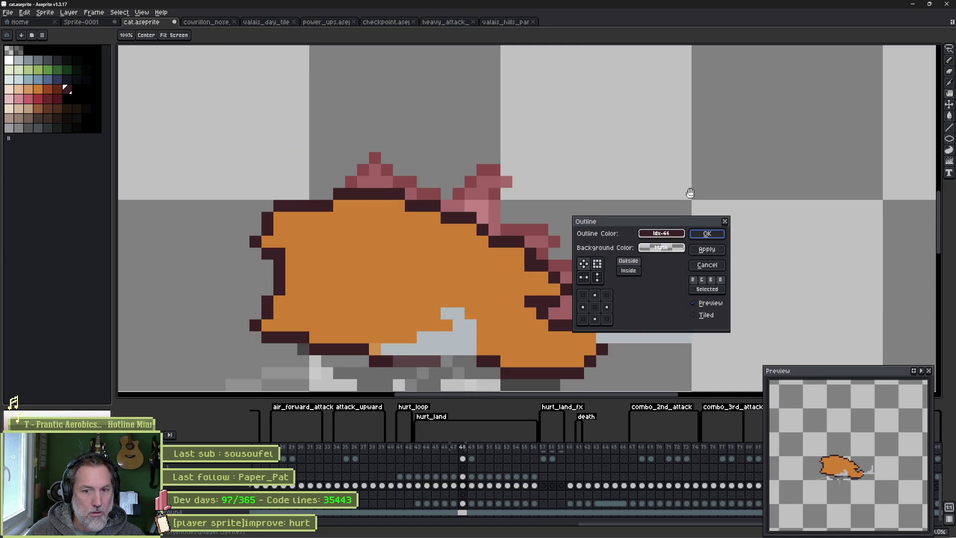
key(Escape)
Apply the outline effect to frames 49, 50 and 51.
key(Right)
key(shift+o)
key(Escape)
key(Right)
key(shift+o)
key(Return)
key(Right)
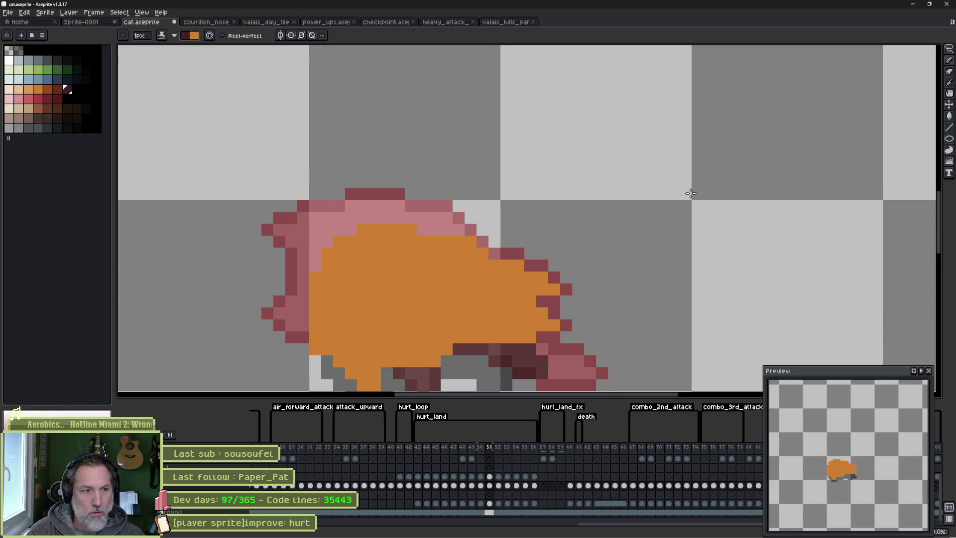
key(shift+o)
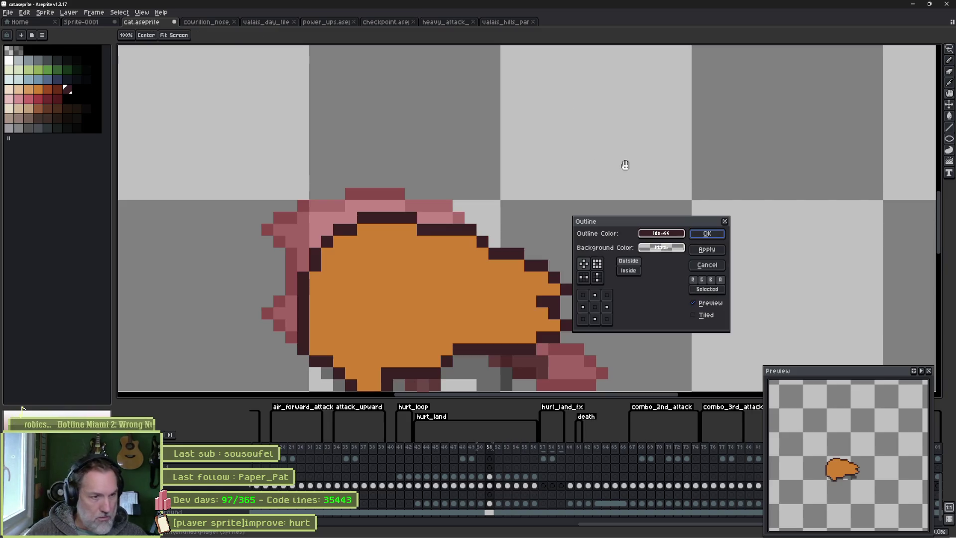
click(726, 236)
Pencil extra dark outline pixels along the top edge and through the body on frame 51.
key(b)
mouse_move(435, 241)
mouse_down()
mouse_move(448, 263)
mouse_move(447, 349)
mouse_up()
drag(573, 339, 559, 250)
key(Left)
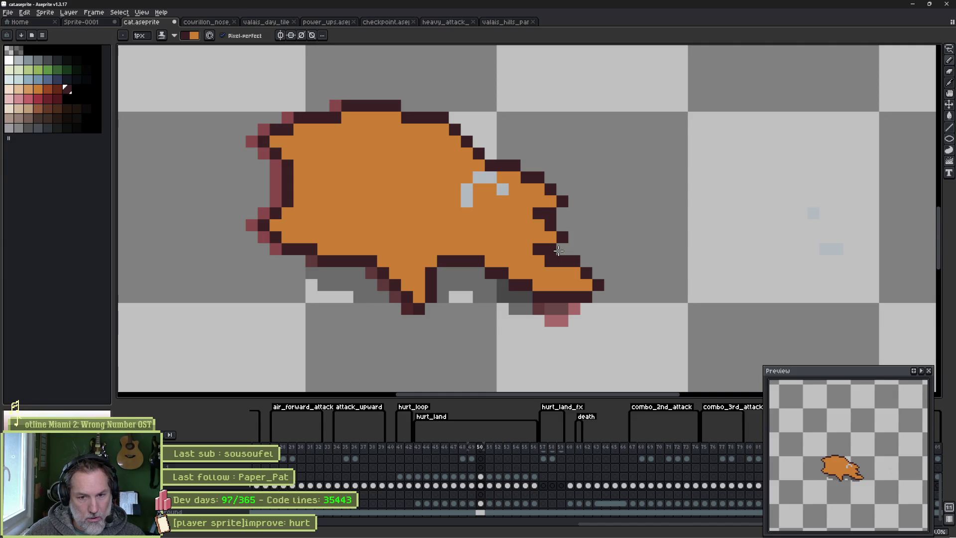
key(Right)
Turn the stray dark eye pixel orange and draw diagonal dark outline lines on body and head.
right_click(498, 238)
key(e)
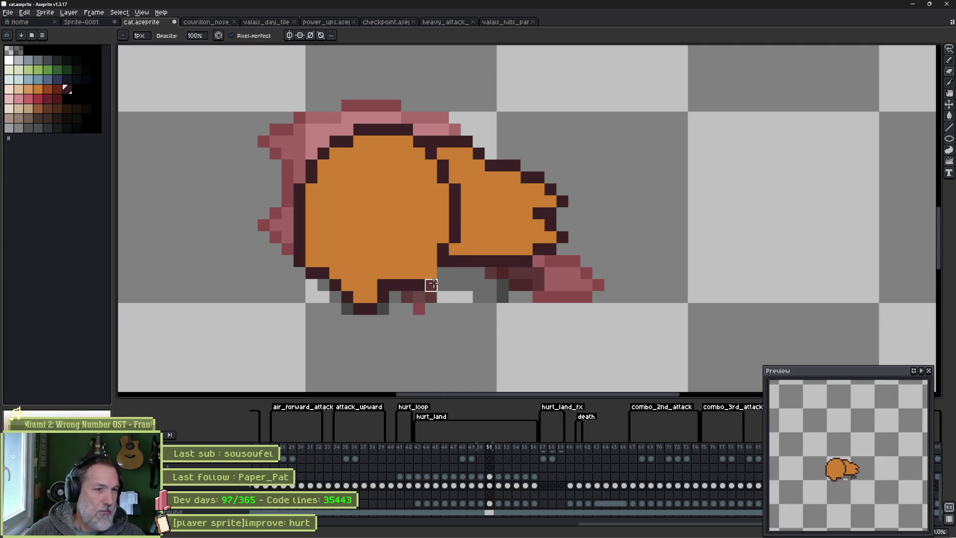
click(431, 274)
key(i)
drag(404, 277, 440, 230)
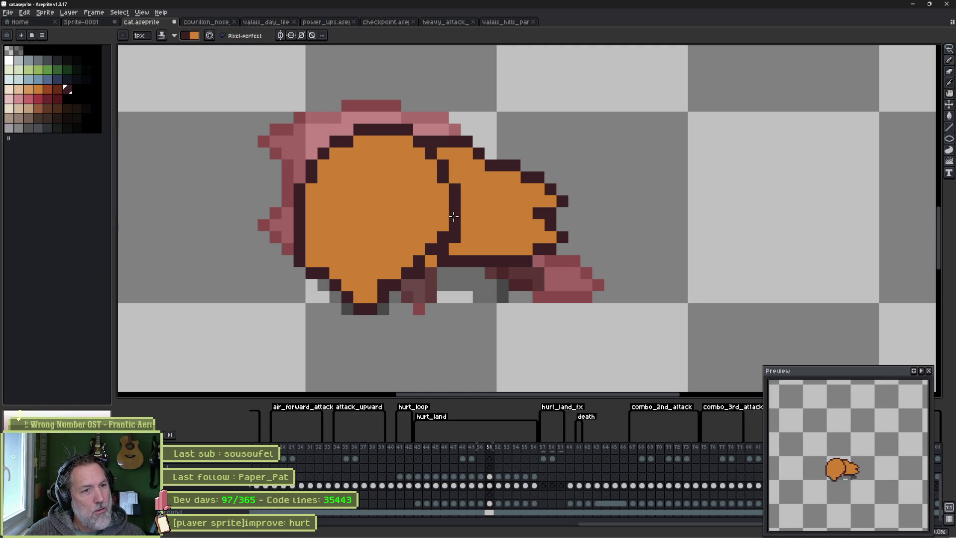
drag(435, 155, 465, 177)
Erase outline pixels at the head-ear join, extend the outline, then move to frame 52.
alt+click(451, 158)
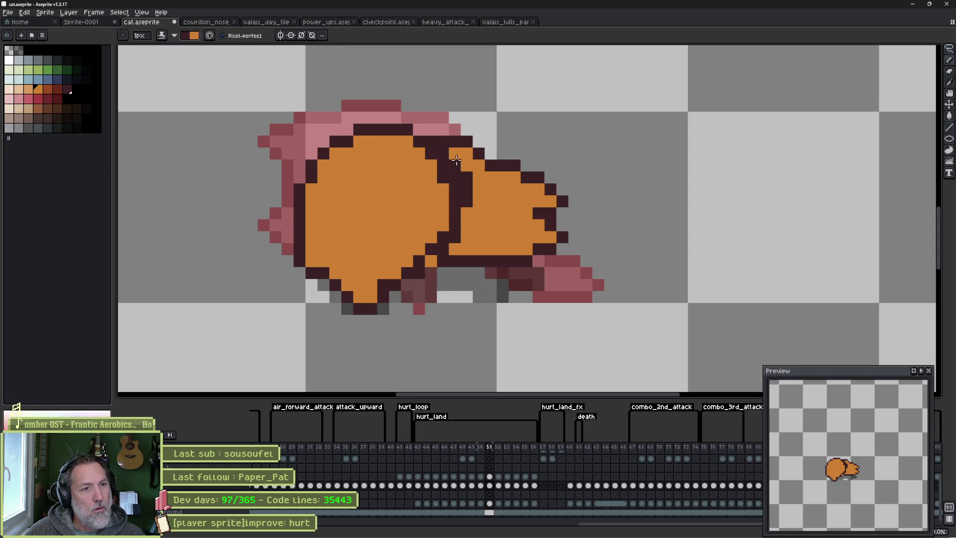
key(e)
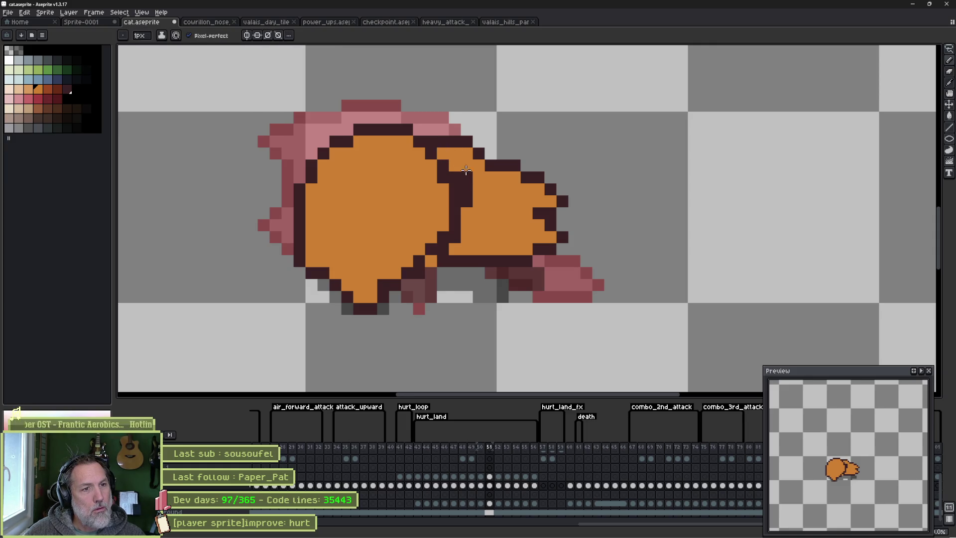
drag(458, 177, 452, 184)
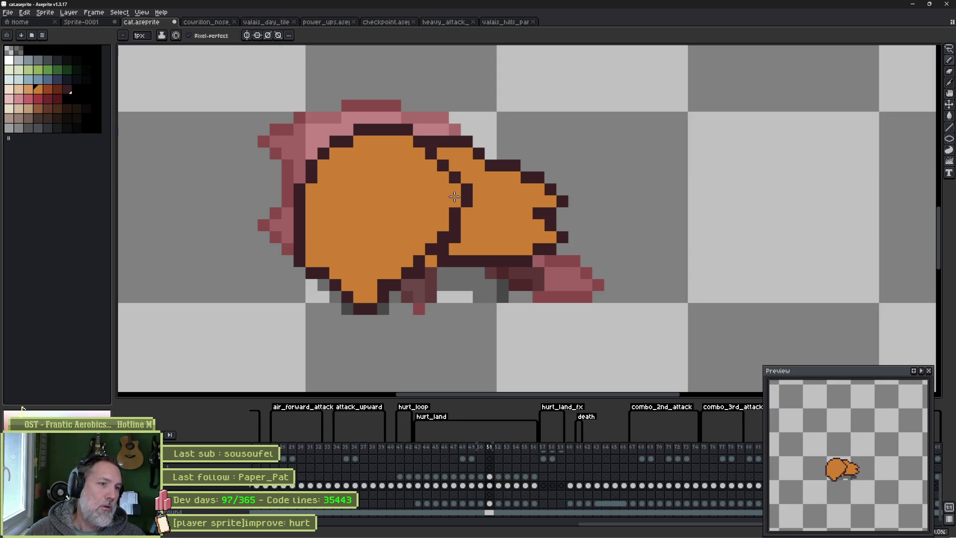
alt+click(447, 224)
click(429, 251)
click(383, 273)
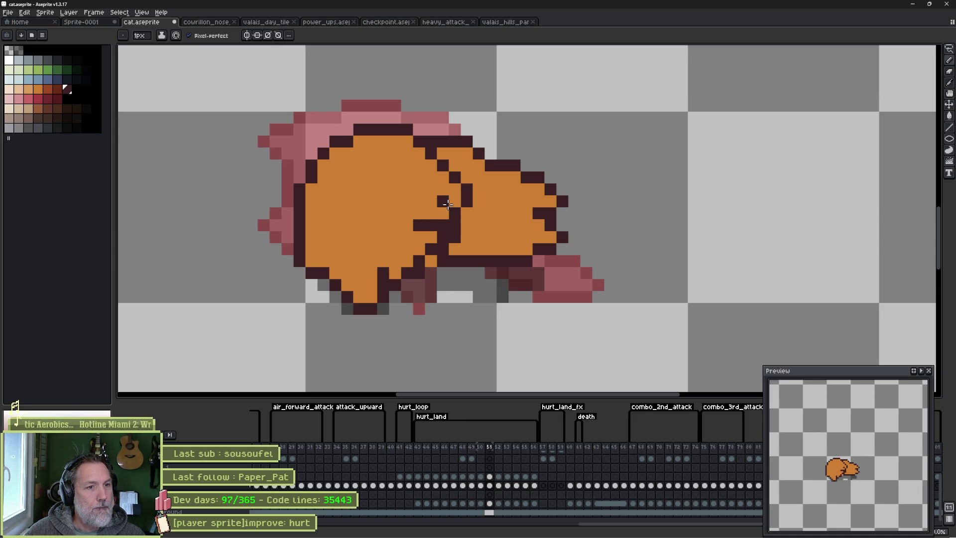
alt+click(455, 239)
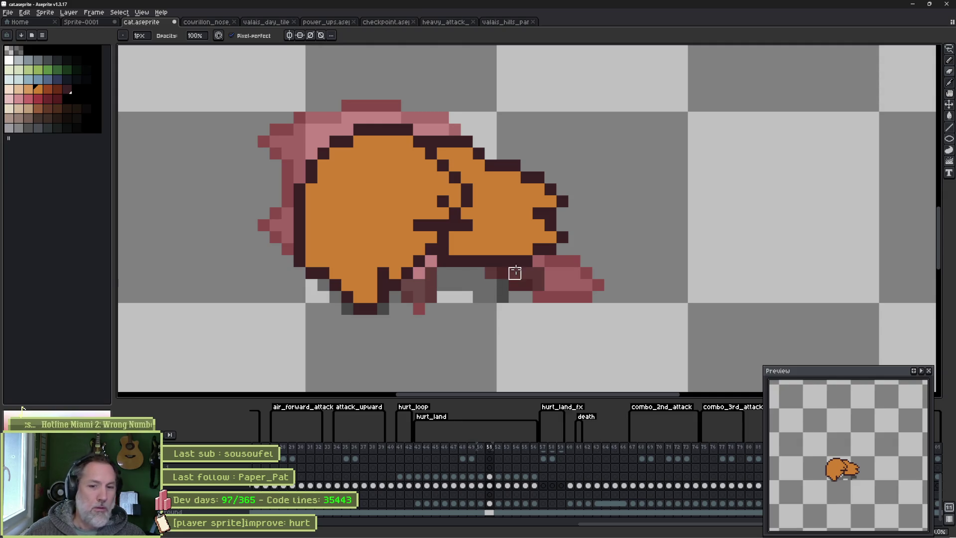
key(Left)
key(Right)
key(Right)
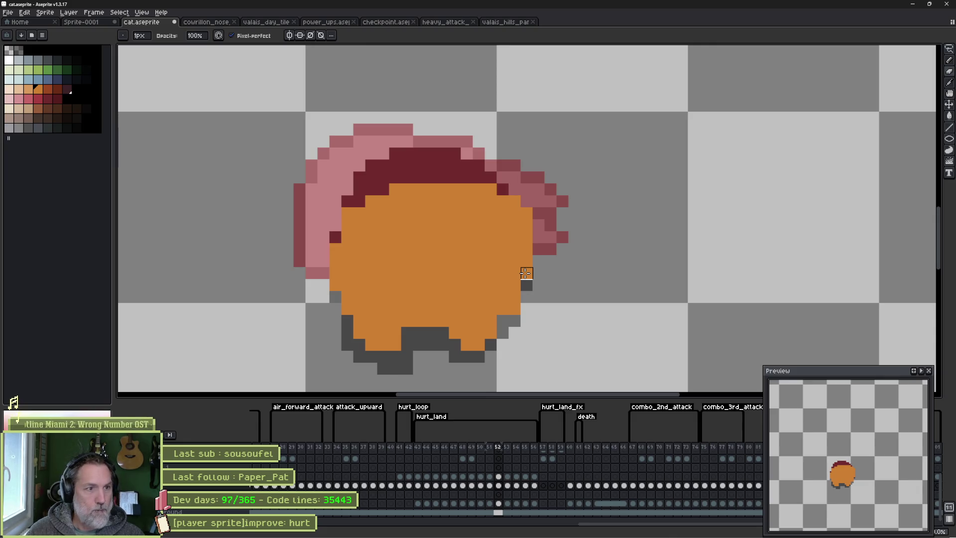
Cancel the outline effect on frame 52 and start playing the animation.
key(shift+o)
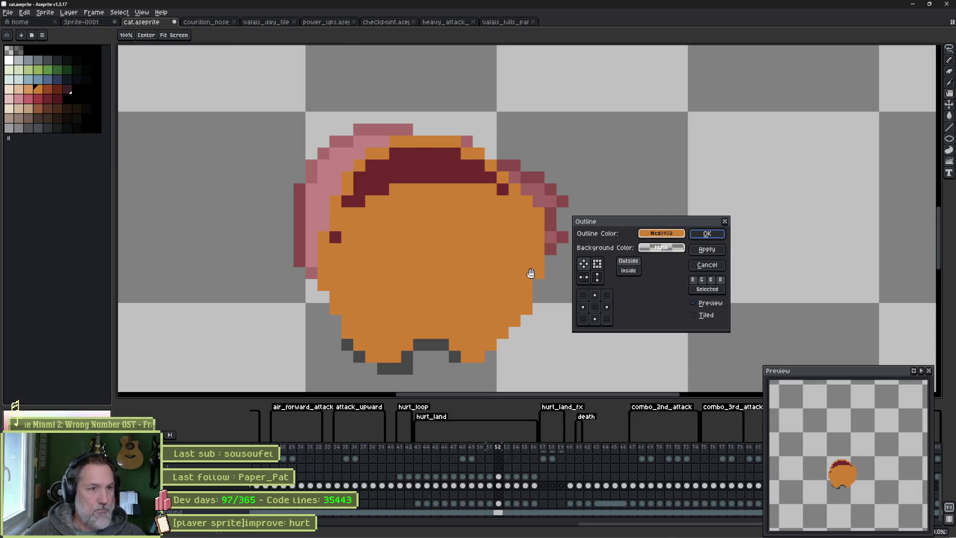
click(707, 265)
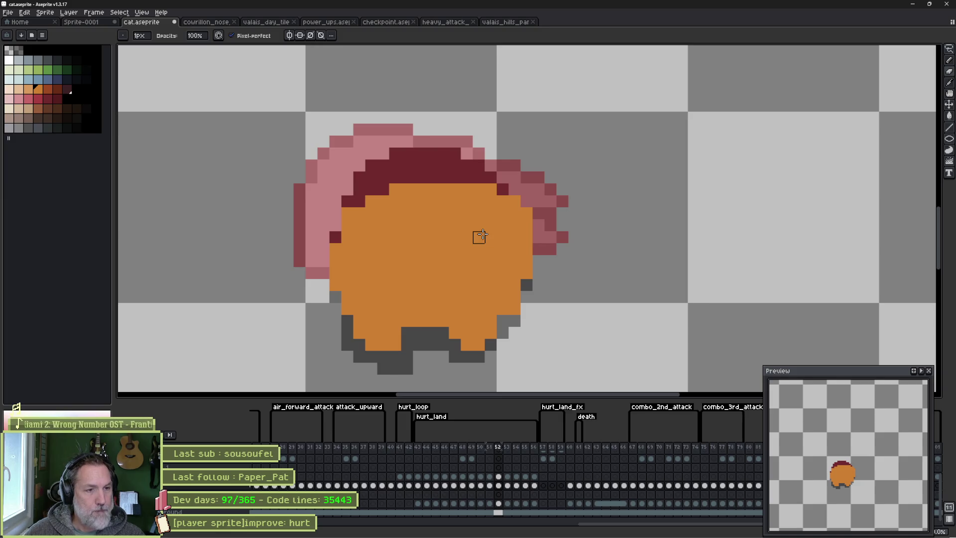
key(Return)
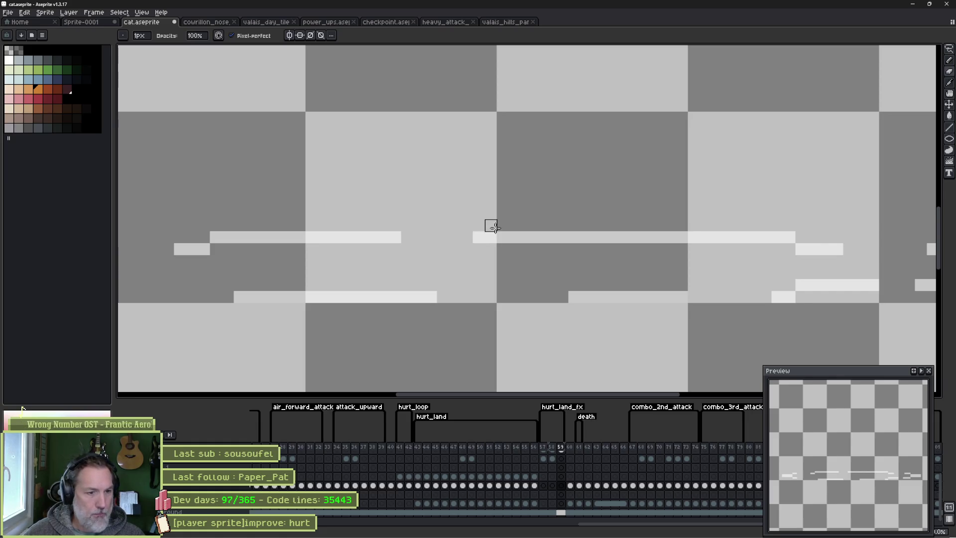
Confirm the hurt_land tag's settings (frames 143–156, forward), then play and stop the animation.
double_click(424, 416)
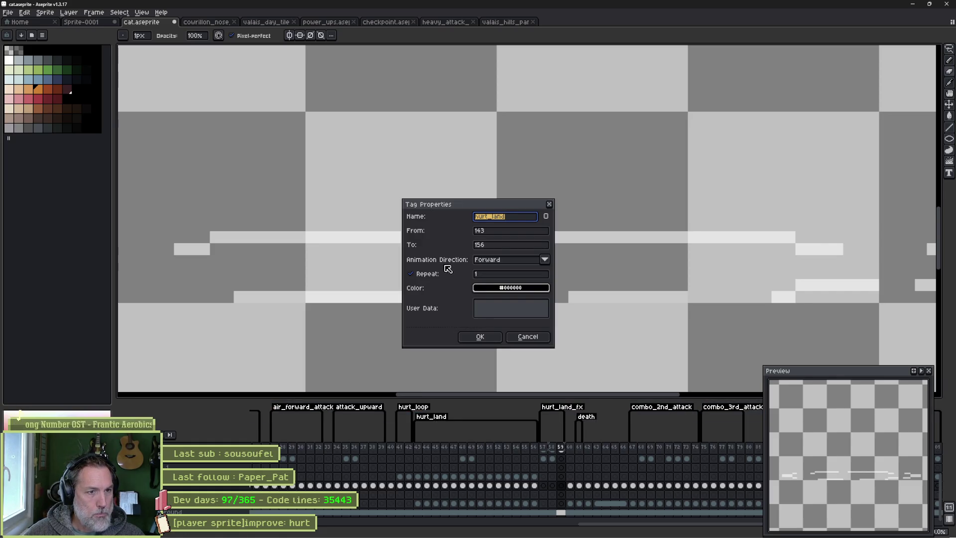
click(478, 337)
click(448, 420)
key(Return)
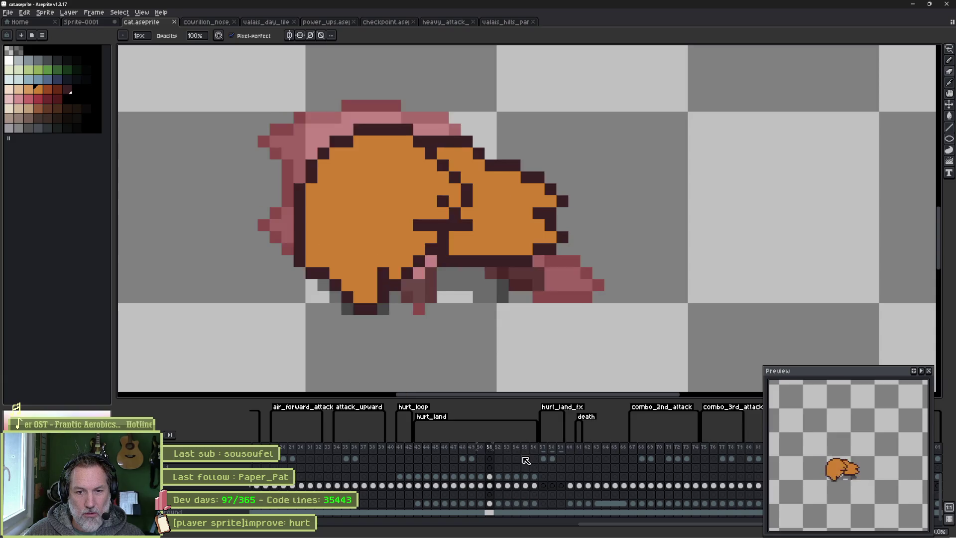
key(Return)
key(Return)
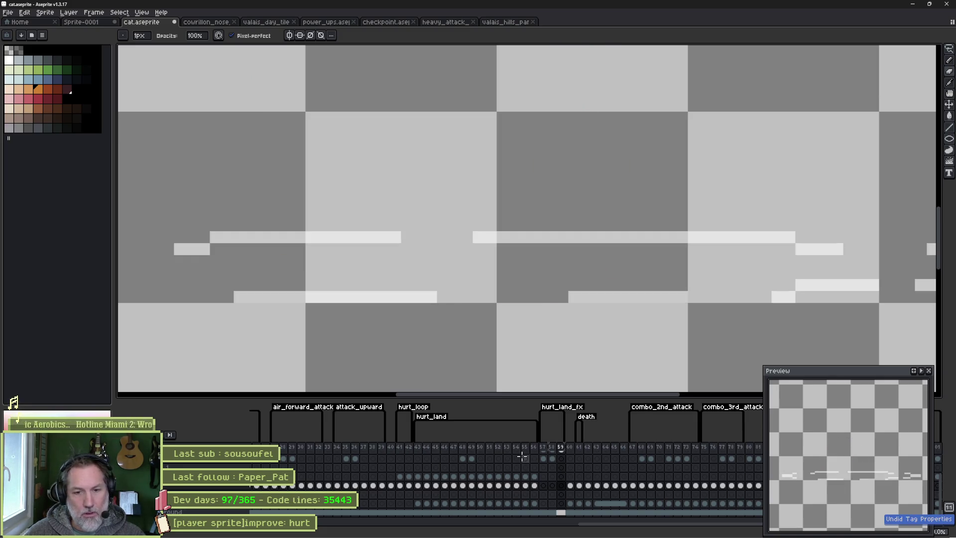
Undo the last three pencil and outline edits and advance to the next hurt frame.
key(ctrl+z)
key(ctrl+z)
key(ctrl+z)
key(ctrl+z)
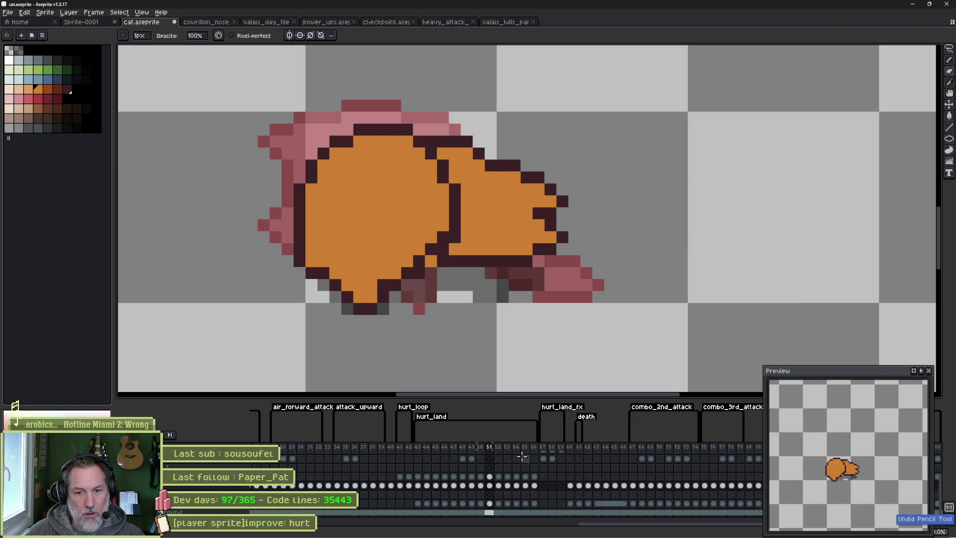
key(ctrl+z)
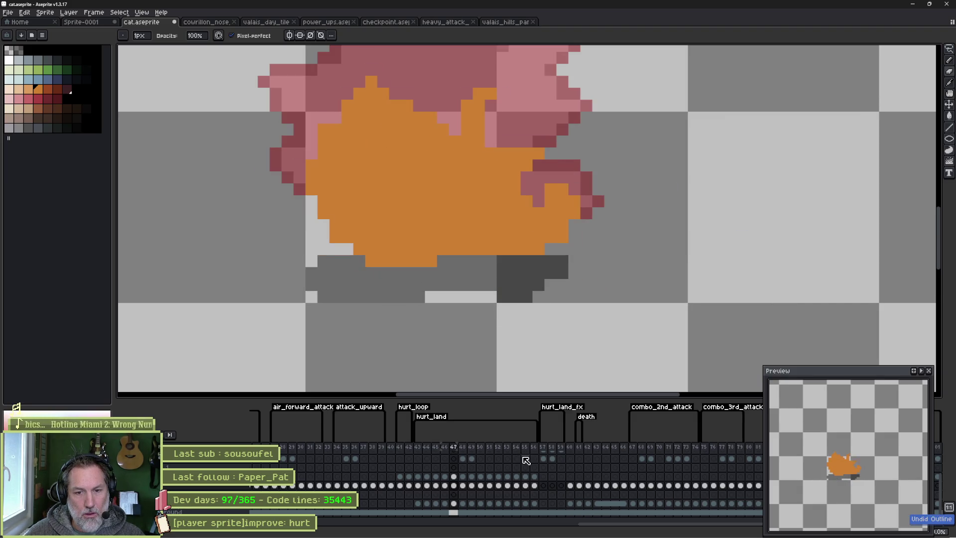
key(ctrl+z)
key(ctrl+z)
key(ctrl+z)
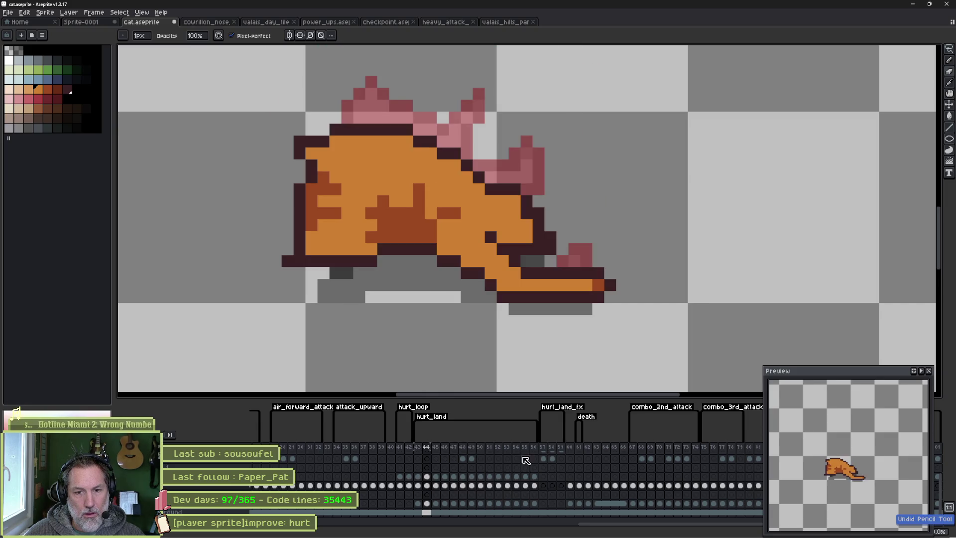
key(Right)
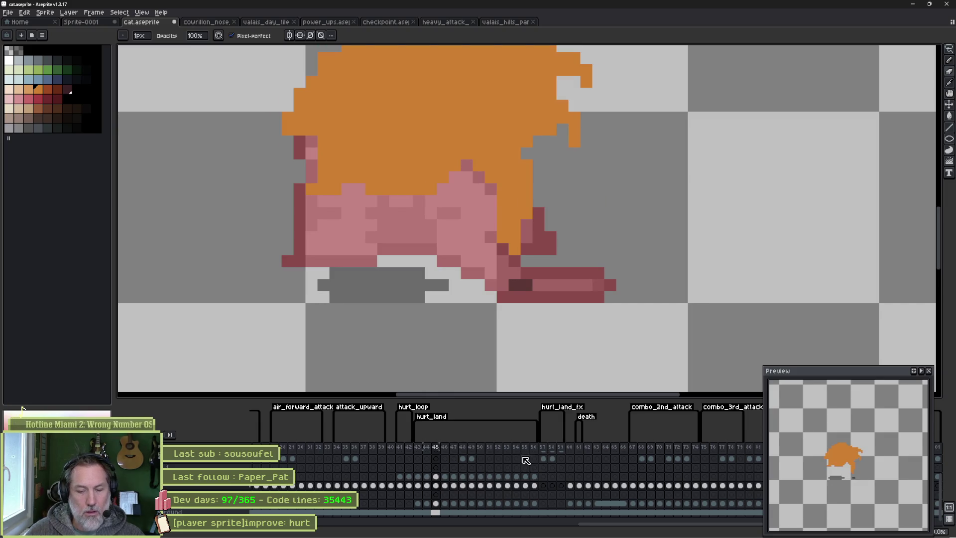
Pick the dark swatch and apply an Inside outline to the cat on frame 45.
key(shift+o)
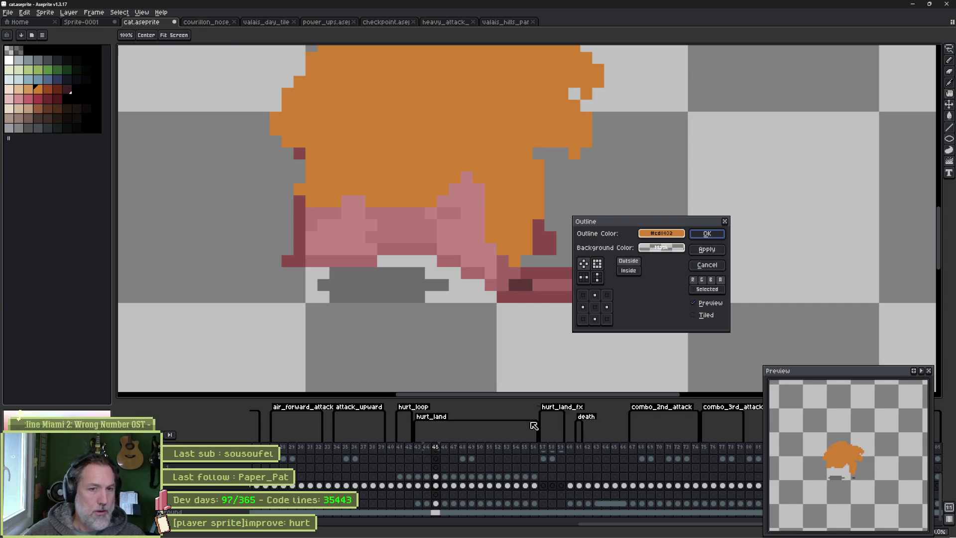
key(Escape)
click(67, 90)
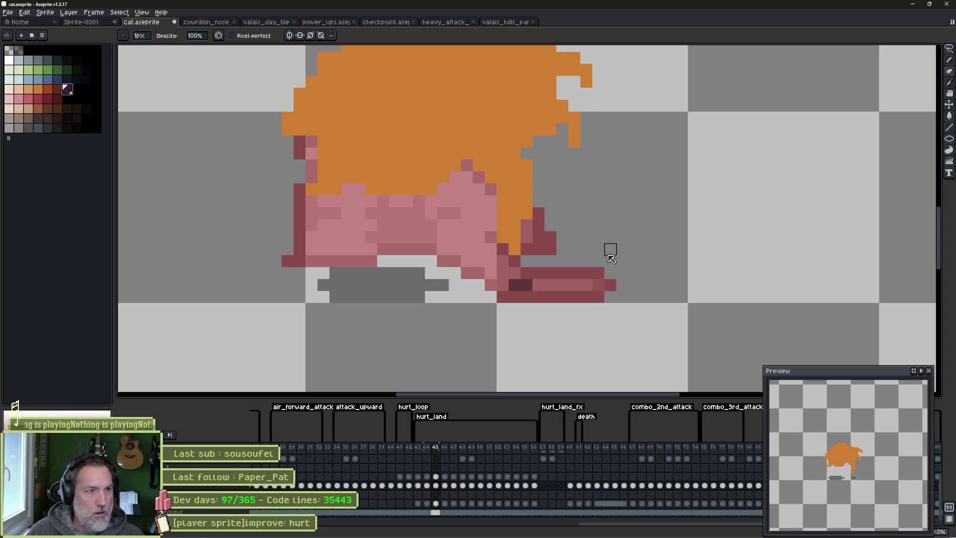
key(shift+o)
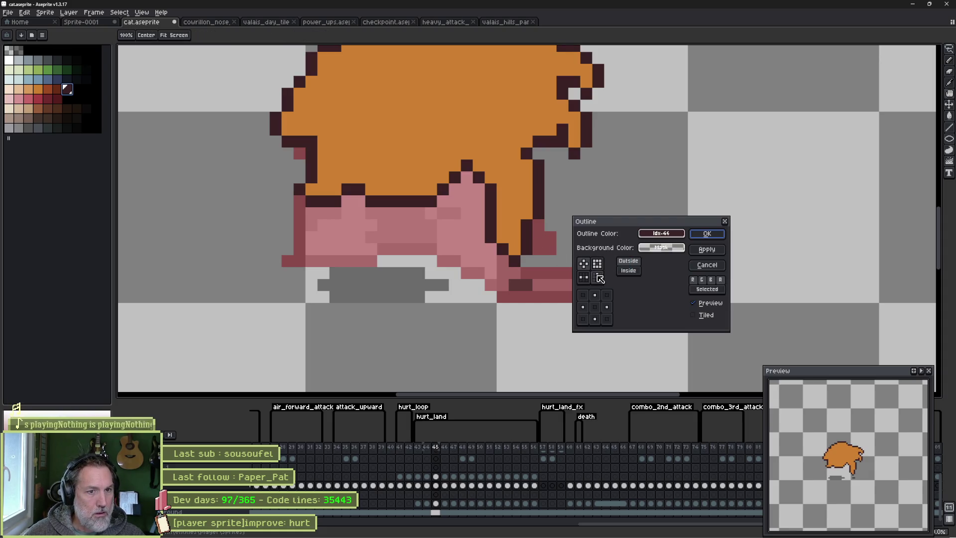
click(635, 272)
click(713, 235)
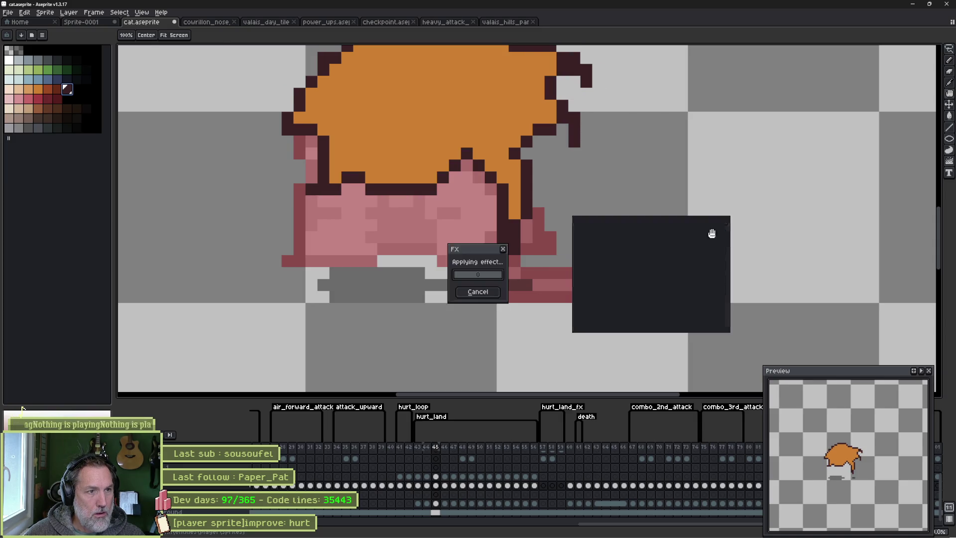
Apply the same dark inside outline to frames 46 through 50.
key(Right)
key(shift+o)
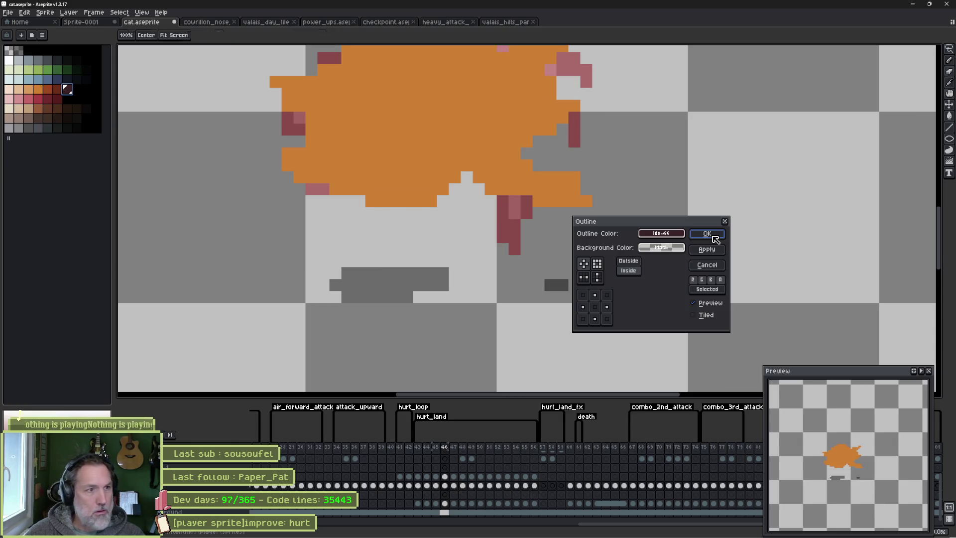
click(715, 237)
key(Delete)
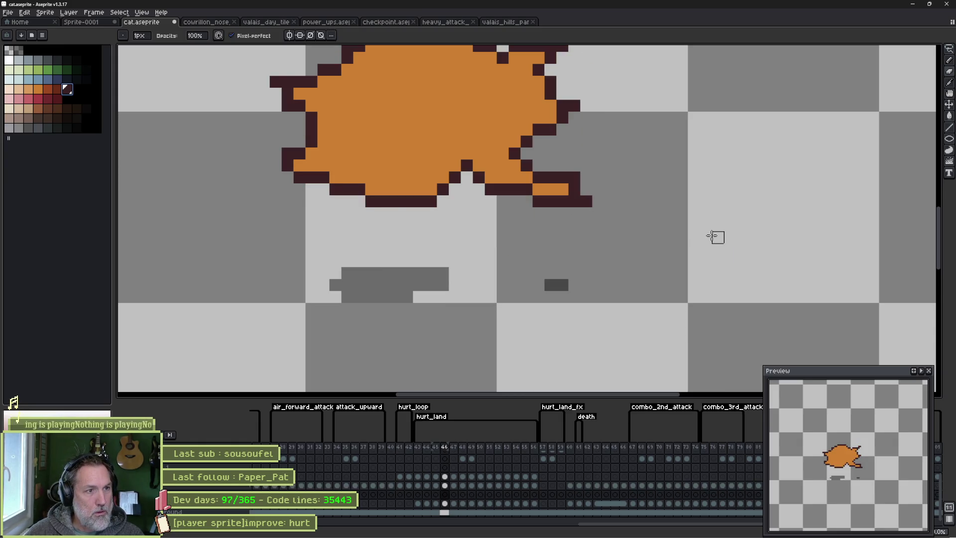
key(ctrl+z)
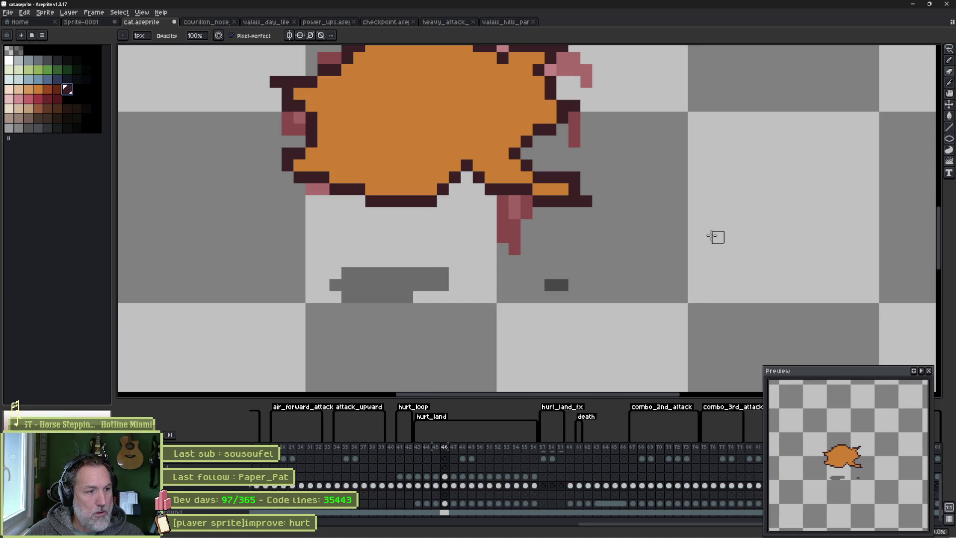
key(Right)
key(shift+o)
click(715, 237)
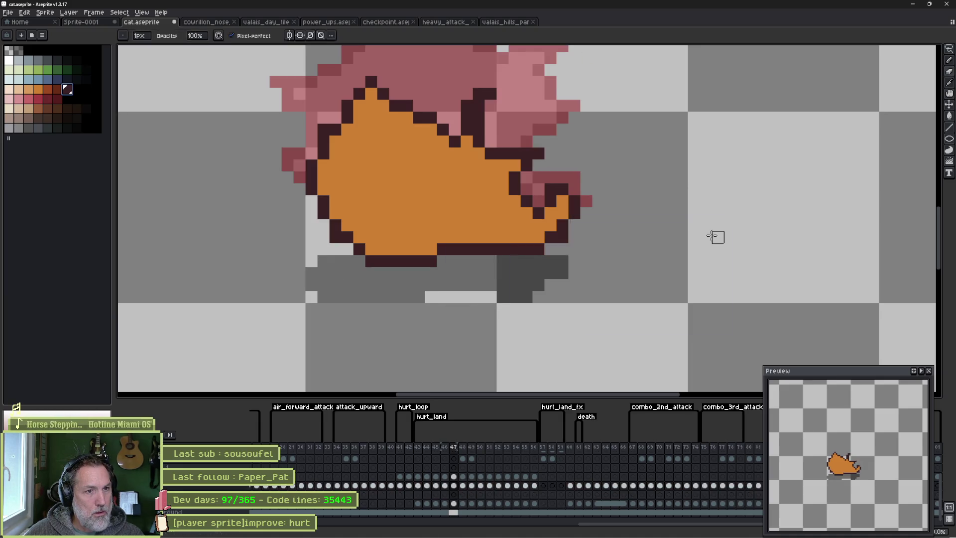
key(Right)
key(shift+o)
click(714, 236)
key(Right)
key(shift+o)
click(714, 236)
key(Right)
key(shift+o)
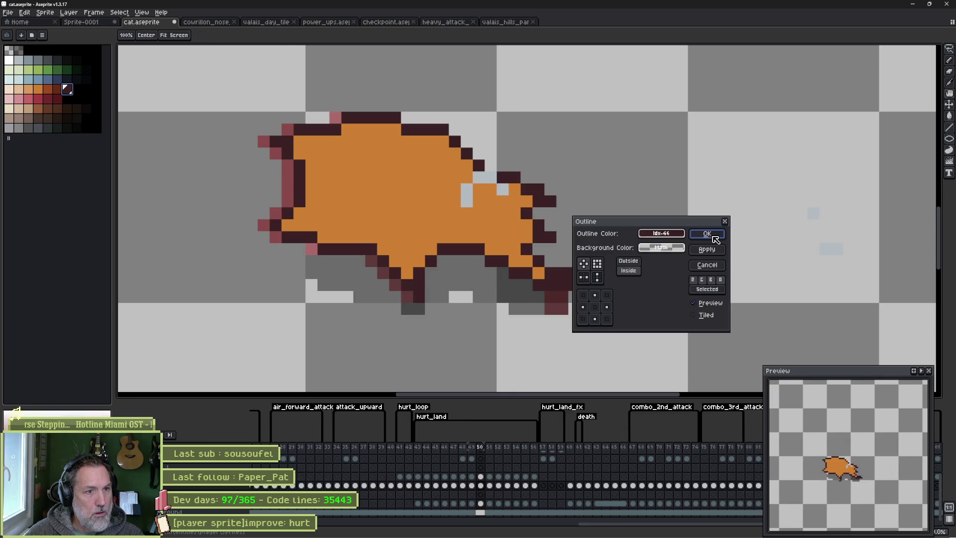
click(714, 236)
Apply the dark inside outline to the remaining hurt frames 51 through 56.
key(Right)
key(shift+o)
click(715, 237)
key(Right)
key(shift+o)
click(715, 237)
key(Right)
key(shift+o)
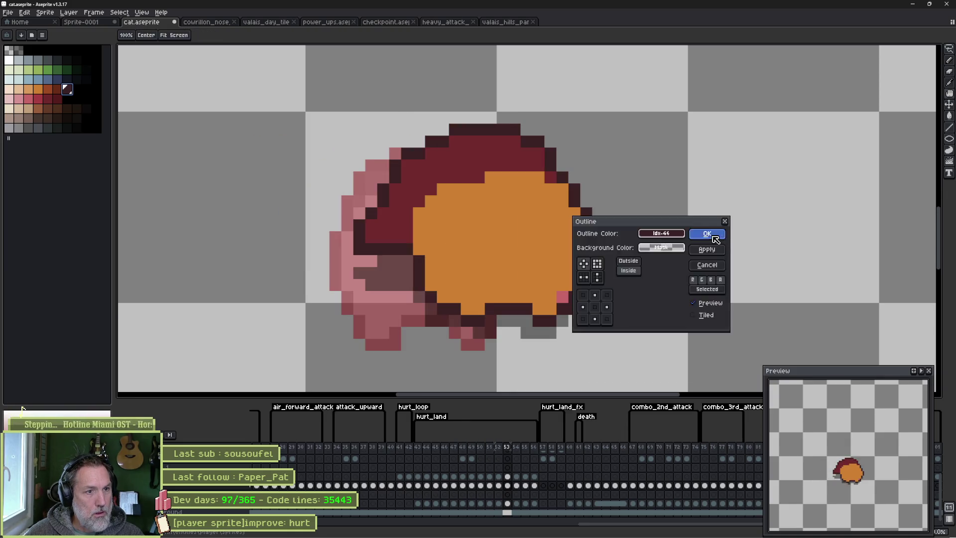
click(716, 238)
key(Right)
key(shift+o)
click(715, 237)
key(Right)
key(shift+o)
click(715, 237)
key(Right)
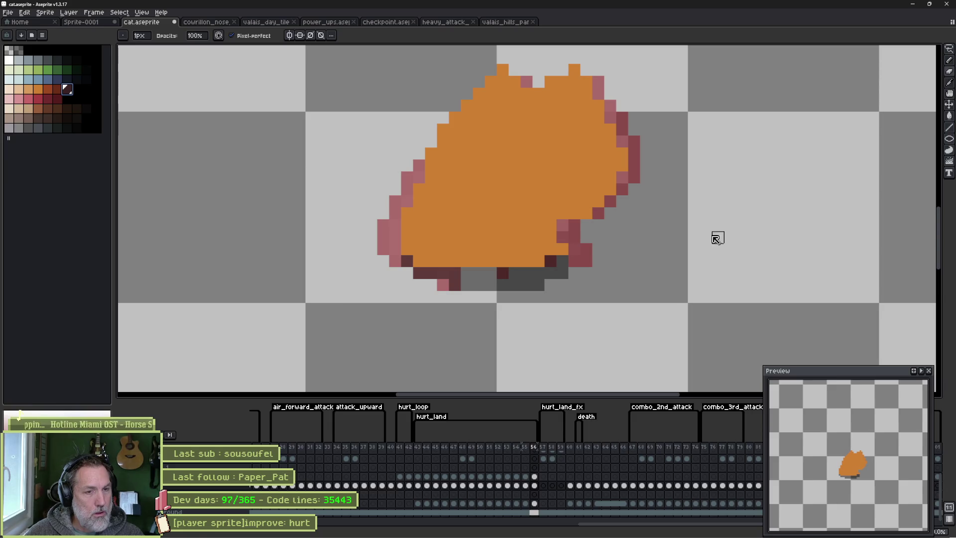
key(shift+o)
click(715, 237)
Play the hurt_land tag animation to review the outlines, then return to frame 45.
key(Right)
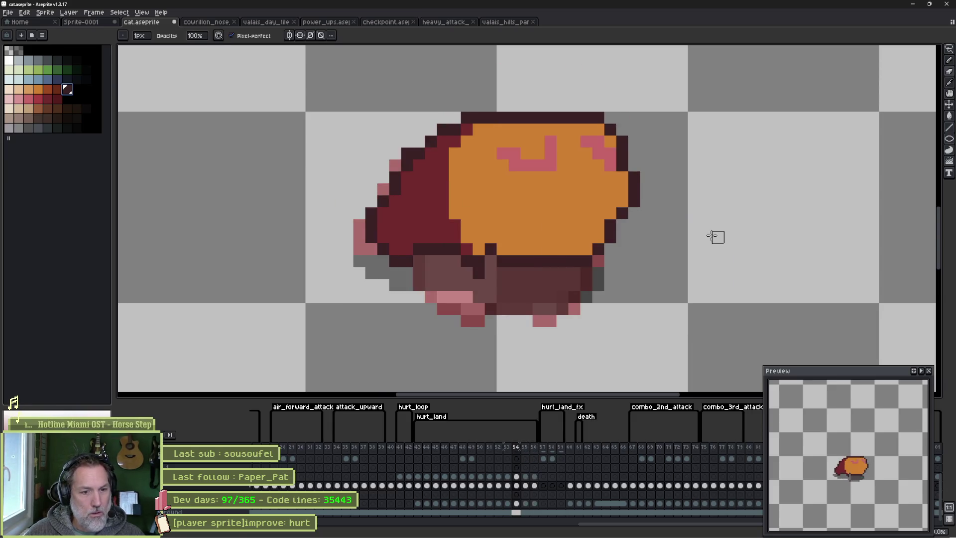
key(Right)
key(Right)
key(Right)
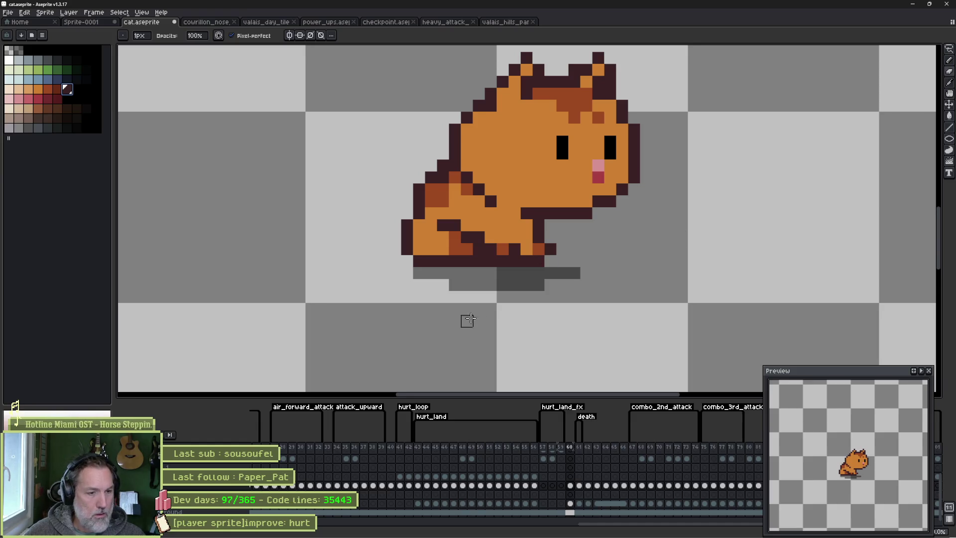
double_click(436, 416)
click(479, 336)
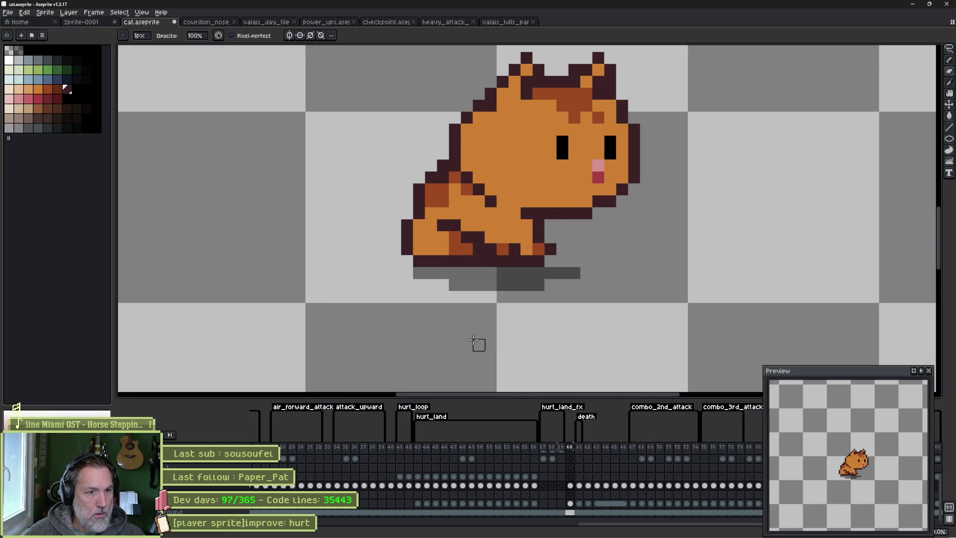
key(Return)
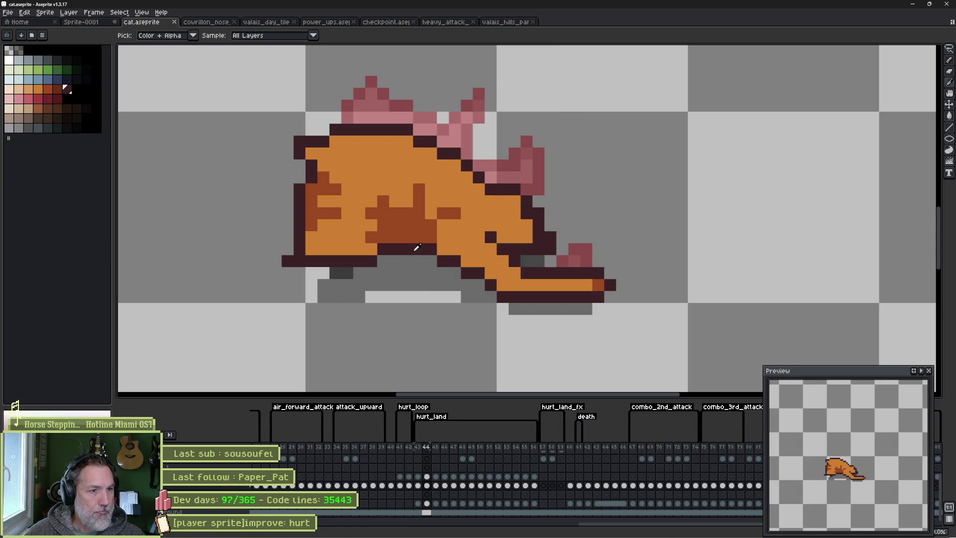
key(Right)
Add dark outline pixels along the cat's lower body edge and turn off pixel-perfect.
drag(456, 184, 449, 281)
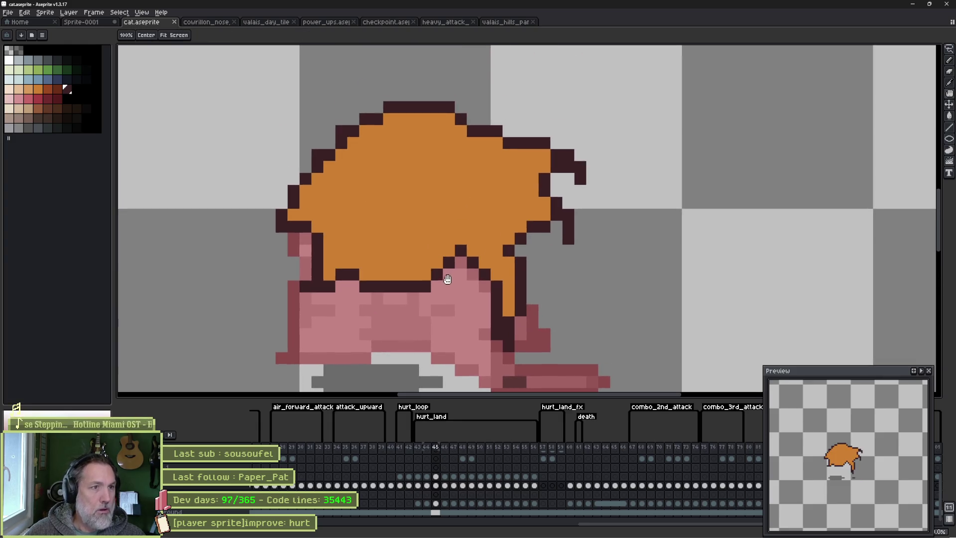
click(357, 295)
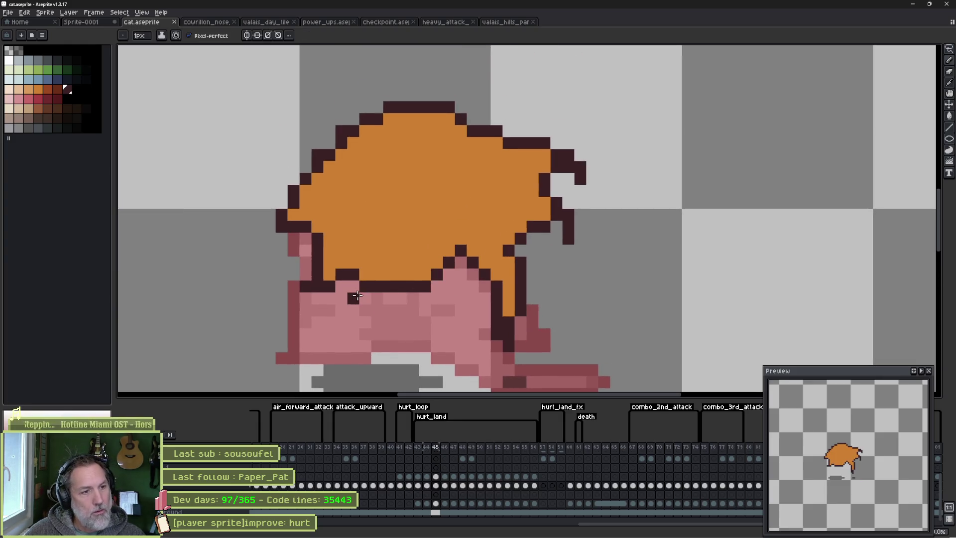
click(352, 299)
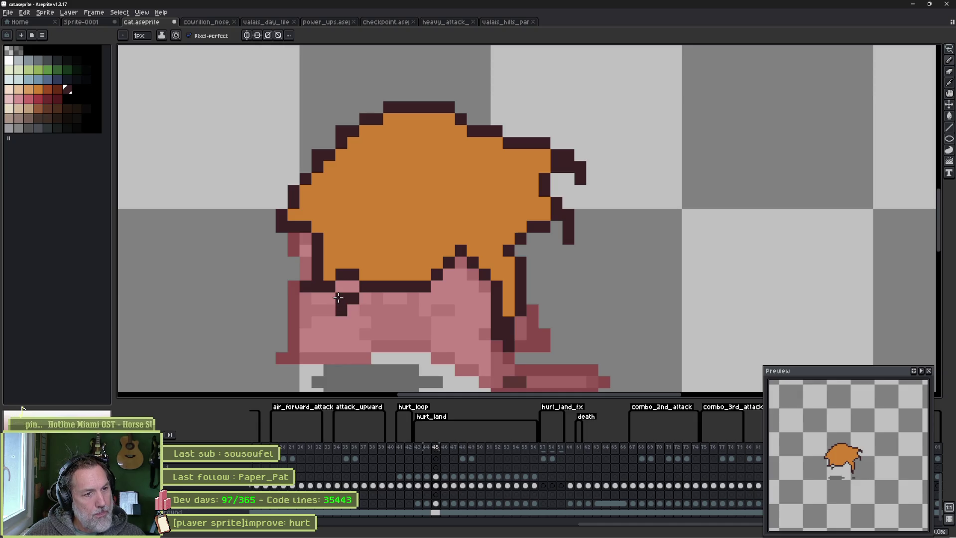
key(e)
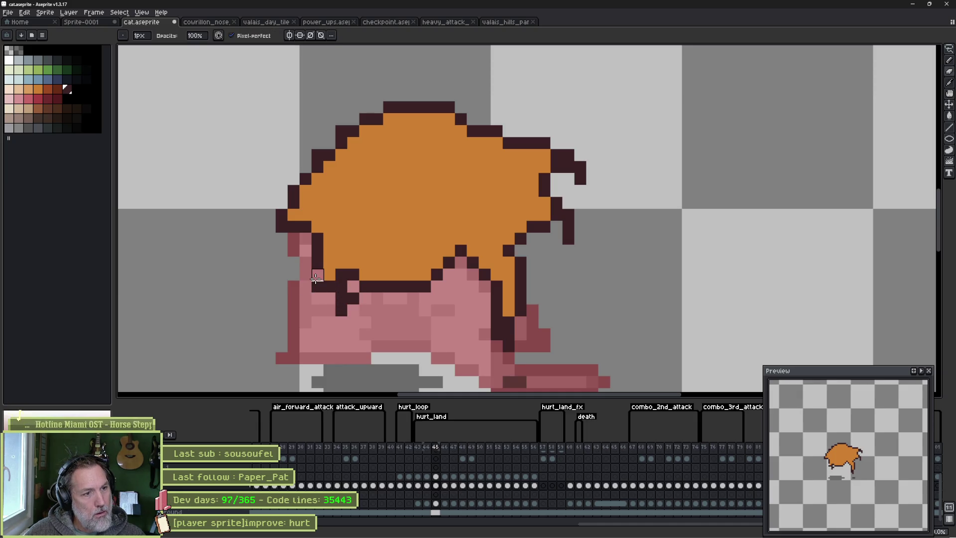
click(263, 38)
key(i)
key(b)
Repaint a run of stray outline pixels orange, comparing against the neighbouring frame.
click(337, 274)
alt+click(330, 272)
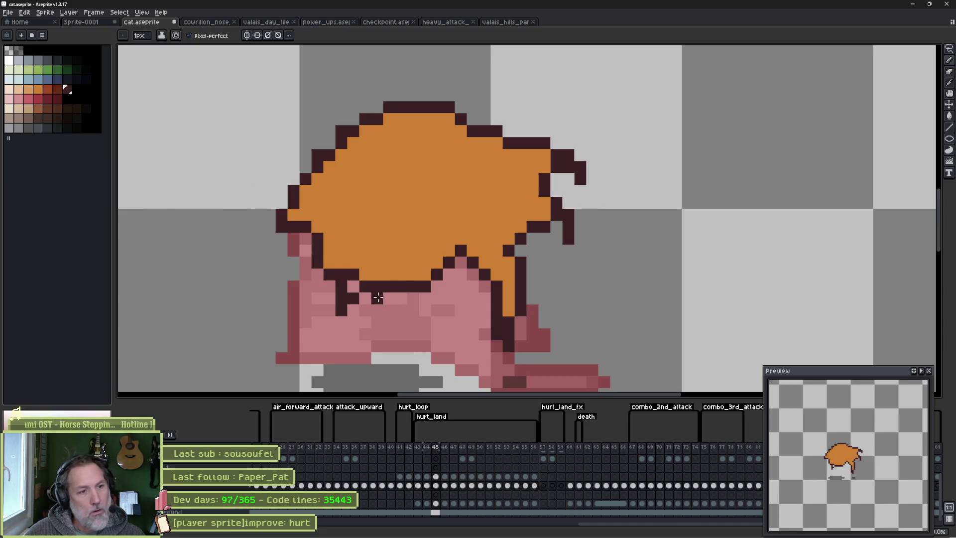
mouse_move(354, 273)
mouse_down()
mouse_move(342, 274)
mouse_move(355, 283)
mouse_up()
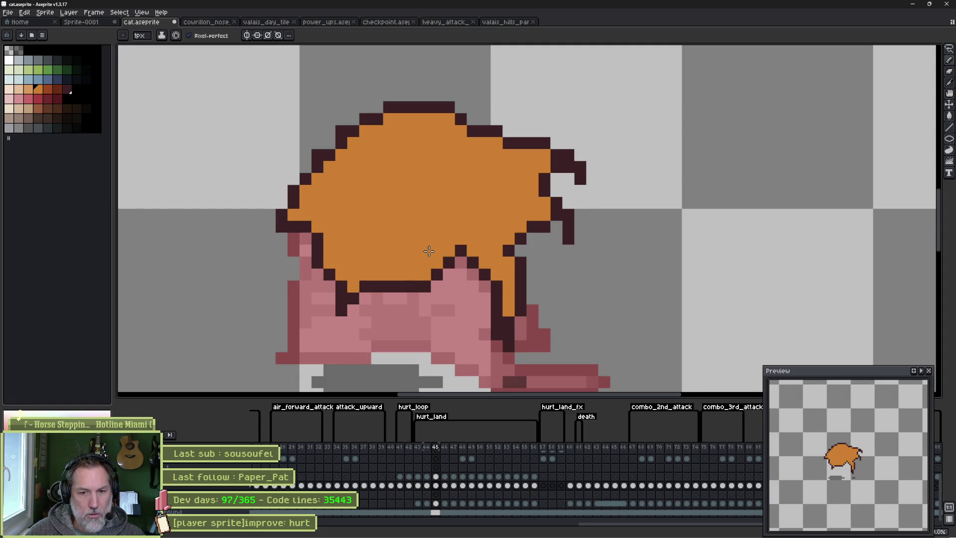
key(e)
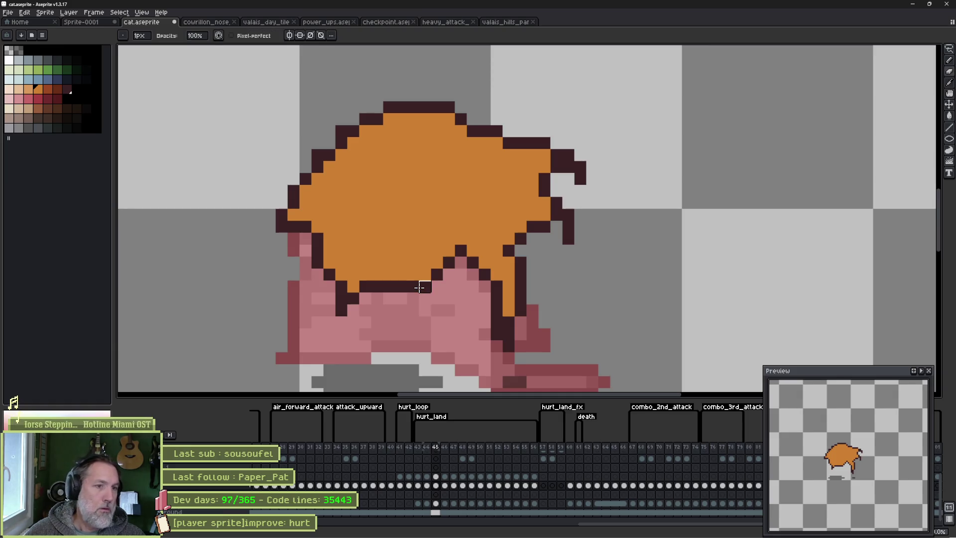
key(b)
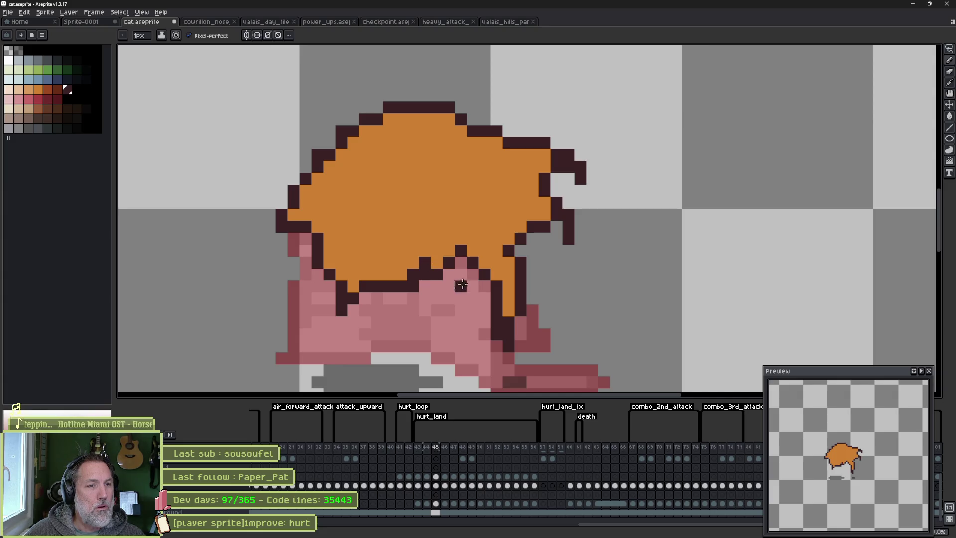
key(e)
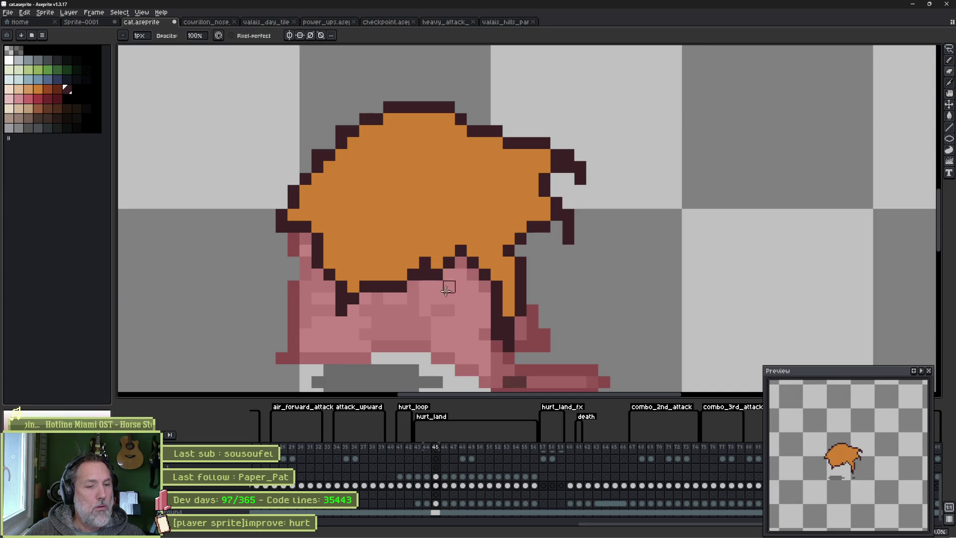
key(Left)
key(Right)
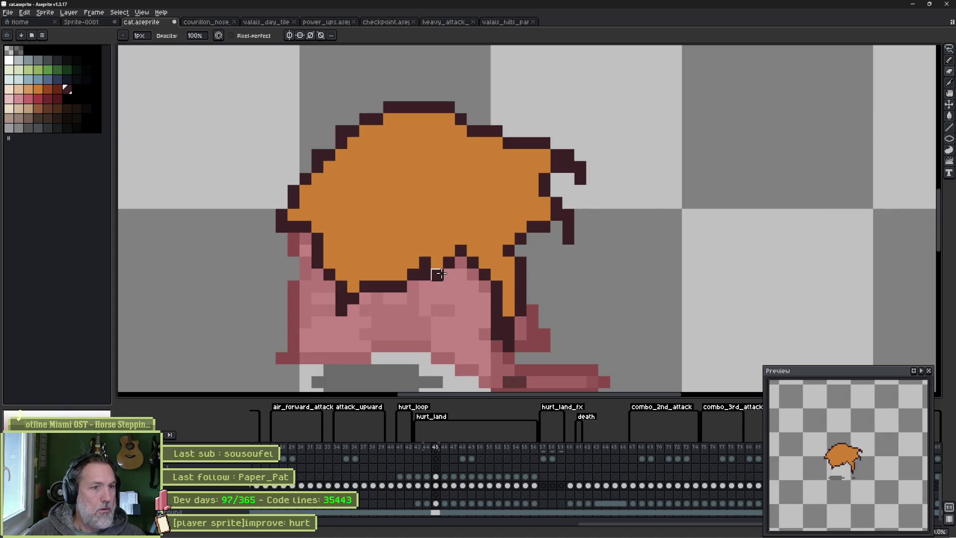
key(b)
Add dark pixels on the hair edge, paint the ear tip orange, and fill the gap beside it.
click(424, 253)
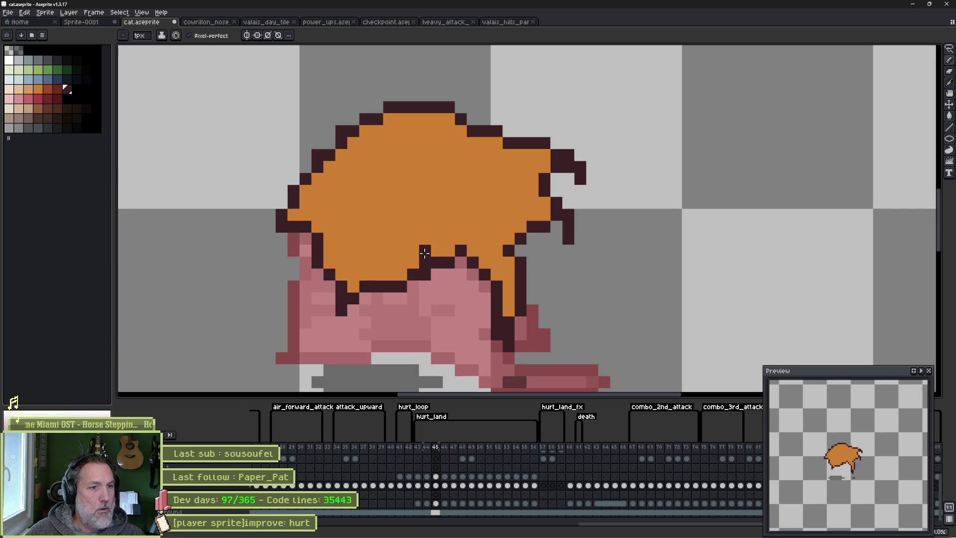
click(461, 285)
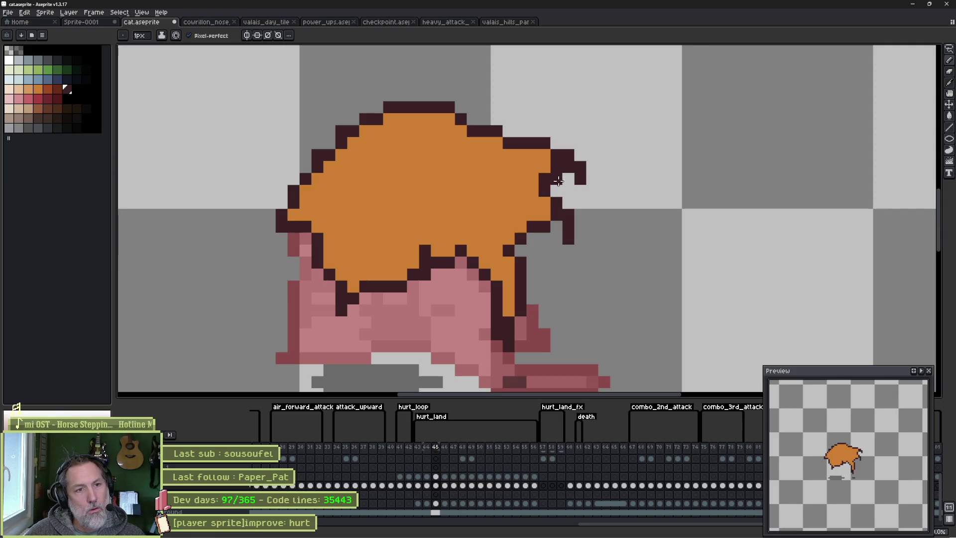
key(x)
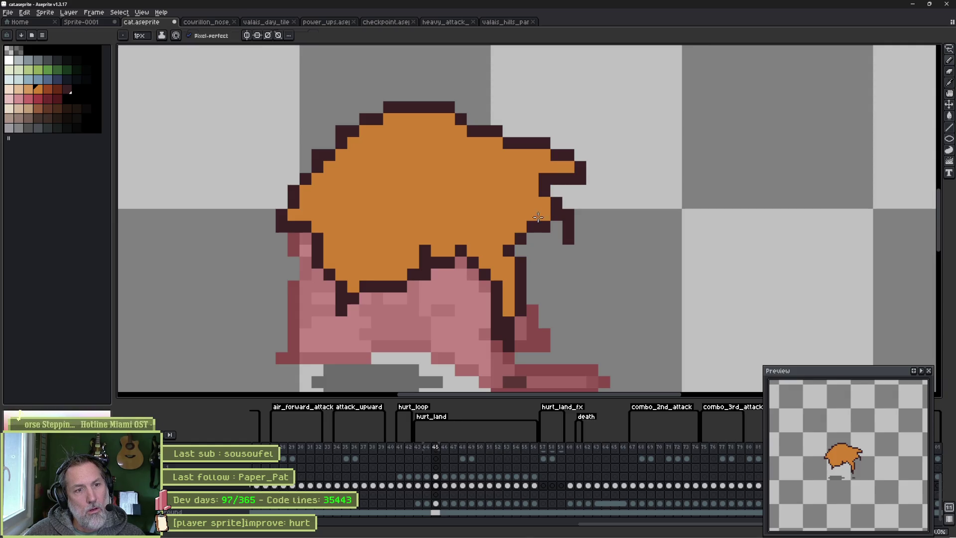
click(544, 238)
key(x)
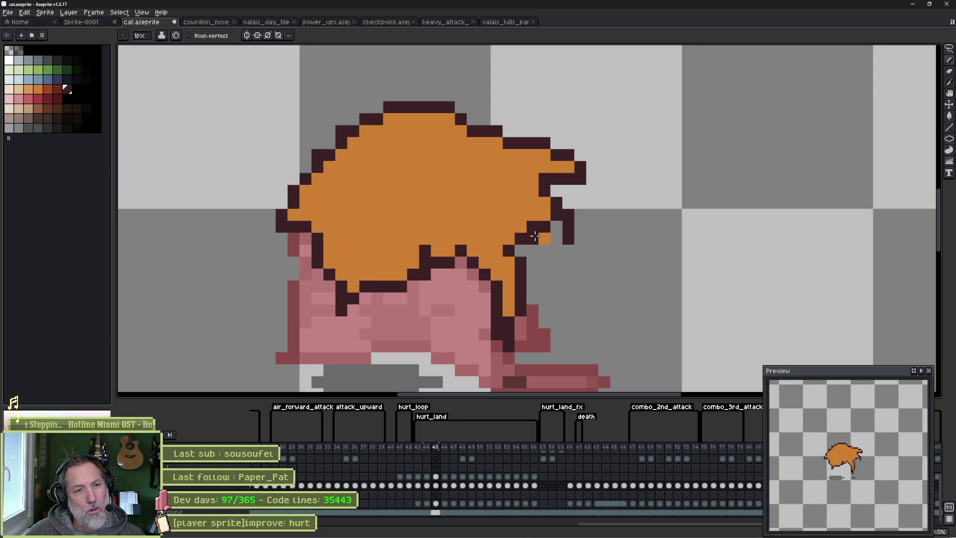
click(557, 239)
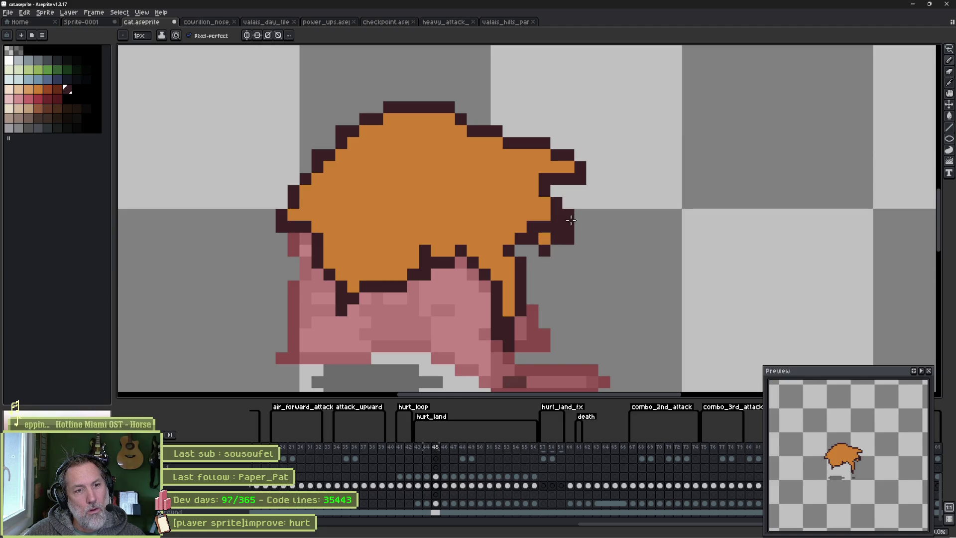
Erase stray pixels right of the ear and redraw the ear's right outline in dark colour.
key(e)
drag(568, 214, 555, 249)
alt+click(545, 238)
key(b)
click(542, 226)
alt+click(556, 220)
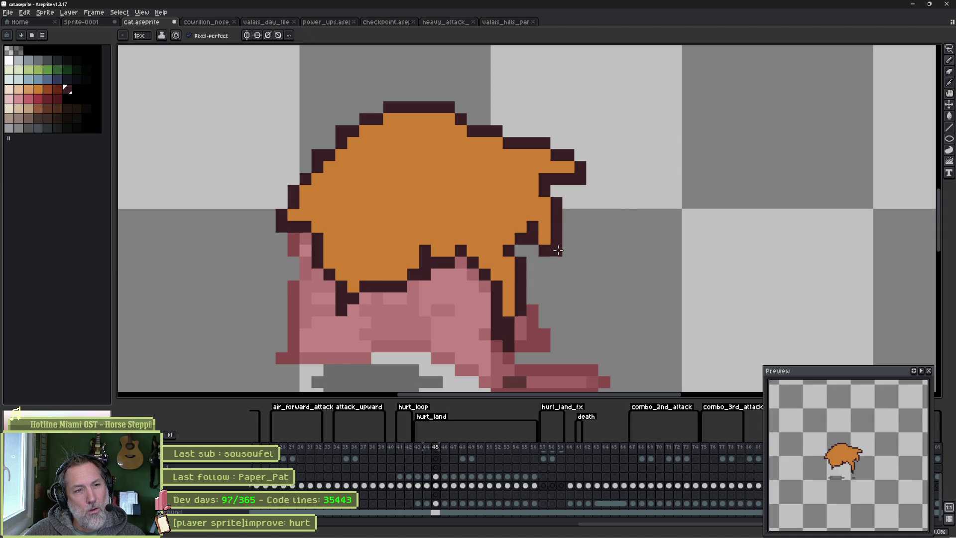
key(Right)
key(Left)
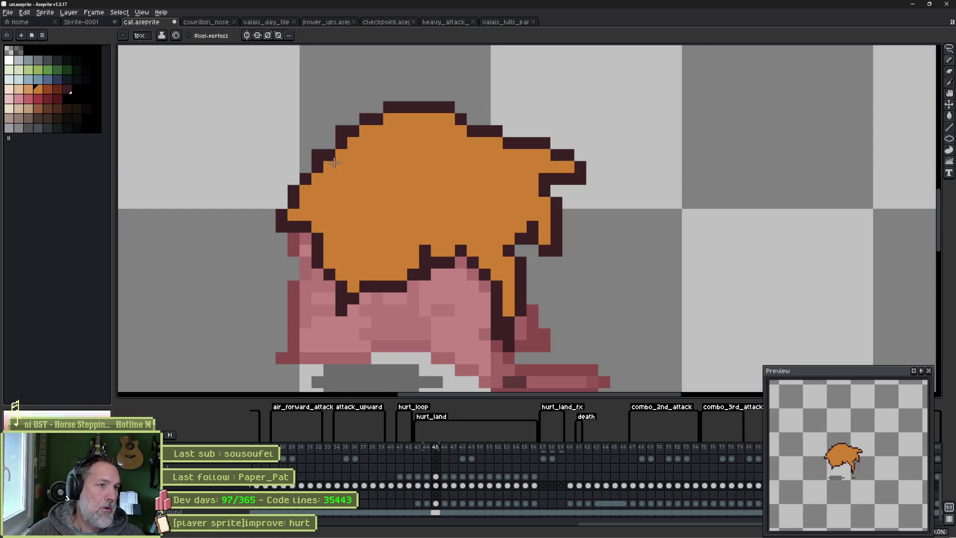
click(320, 169)
key(alt)
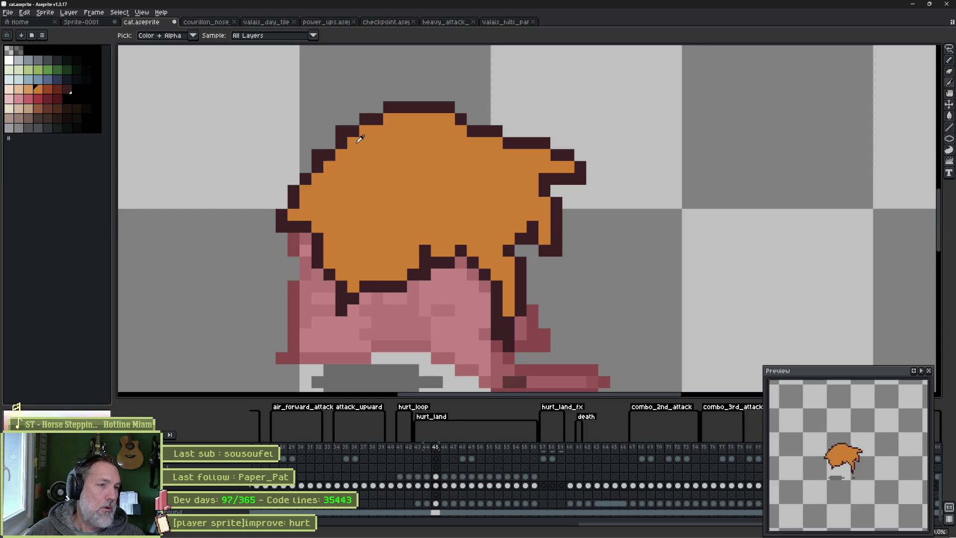
Adjust outline pixels along the hair's top-left edge with dark and orange.
click(332, 145)
alt+click(322, 172)
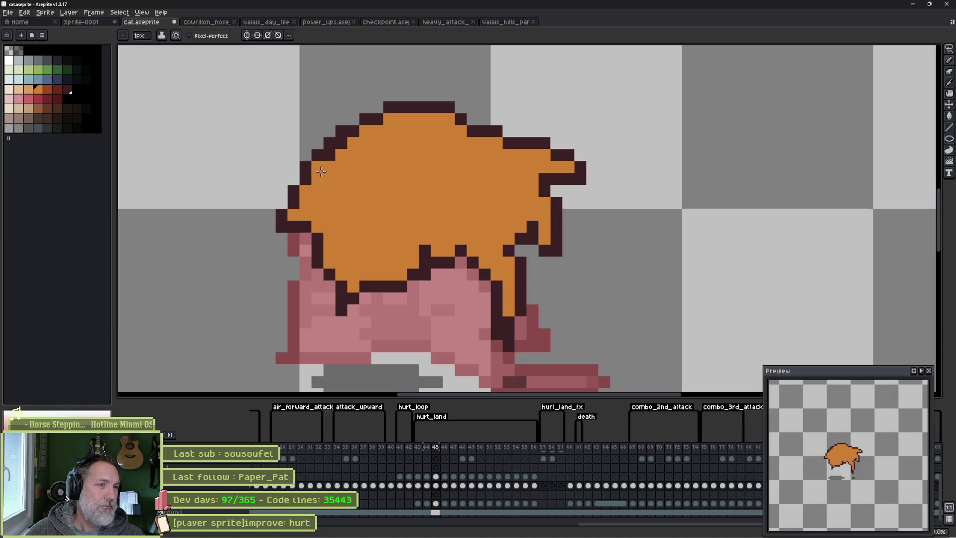
click(342, 143)
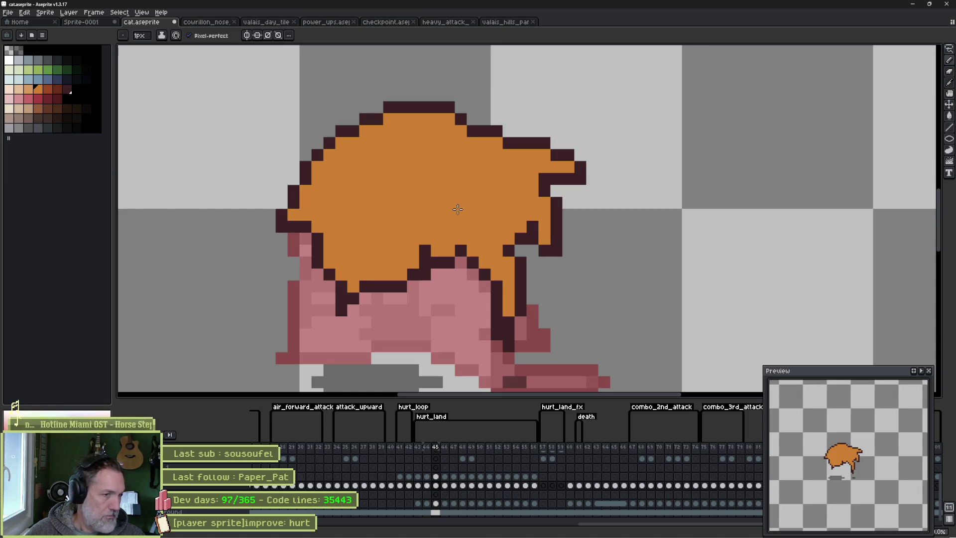
key(e)
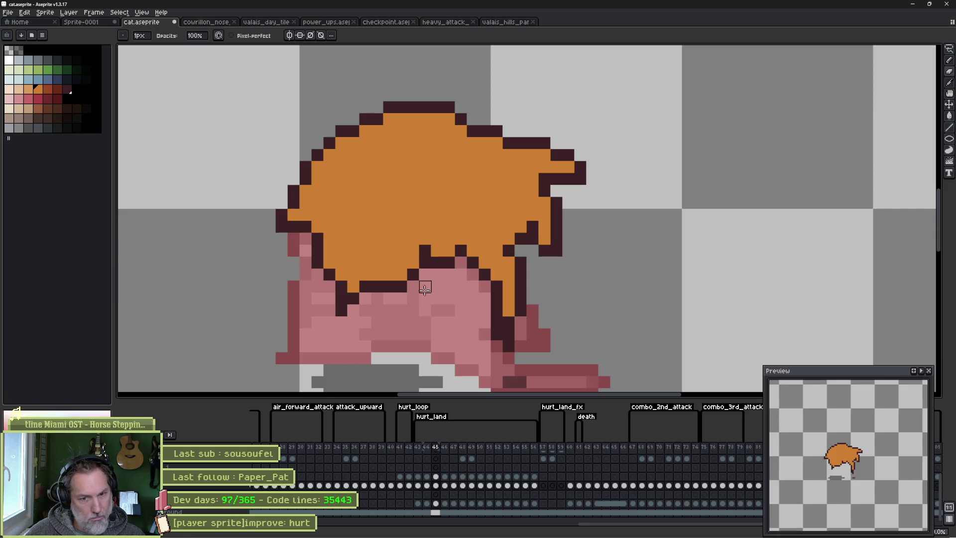
key(b)
Draw a dark outline along the lower hair edge where it meets the pink body.
alt+click(329, 274)
click(341, 263)
click(365, 275)
click(374, 275)
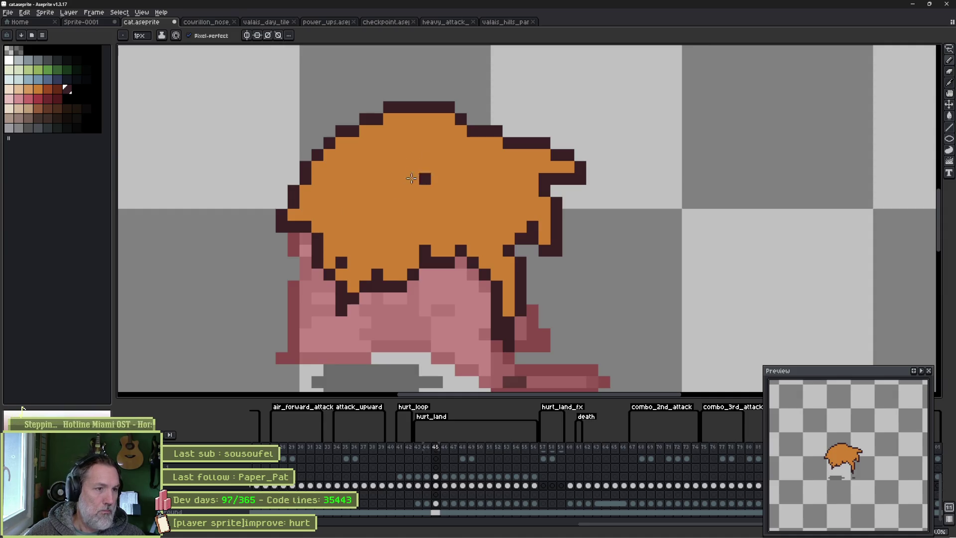
alt+click(345, 282)
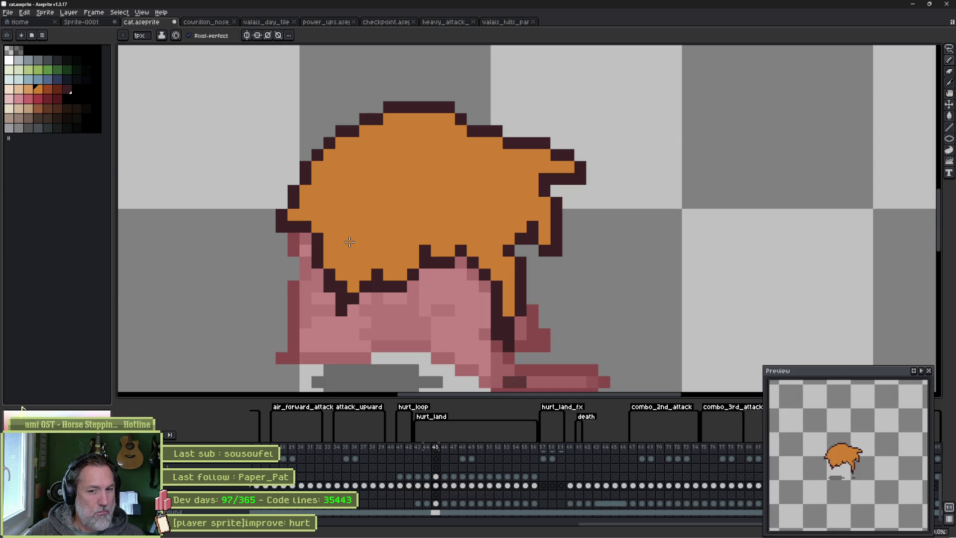
Compare frames 44 and 45, then erase the outline pixels right of the hair tip.
key(Left)
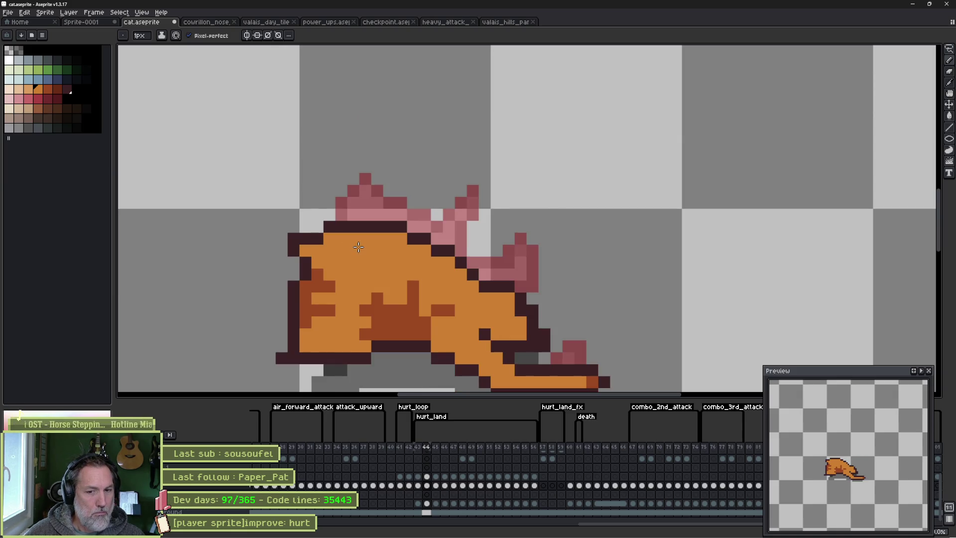
key(Right)
key(Left)
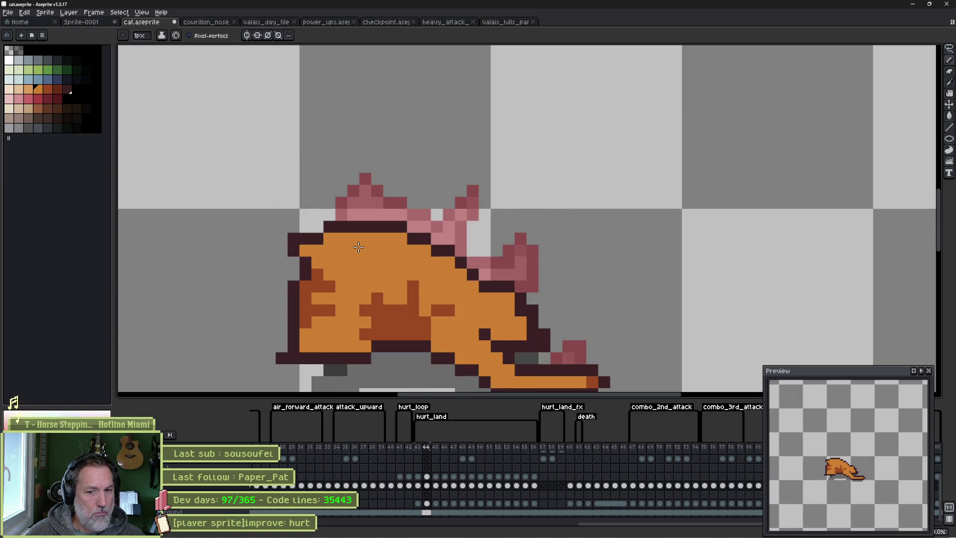
key(Right)
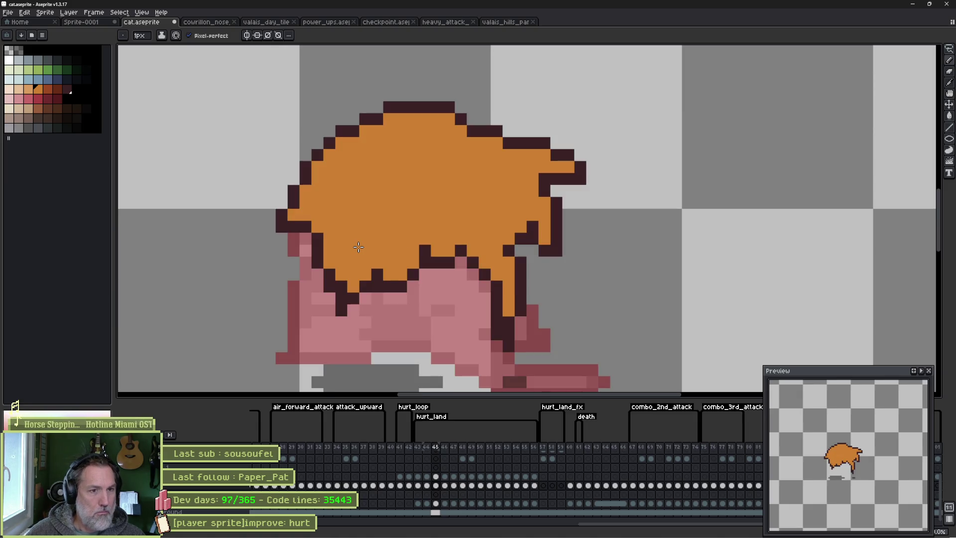
key(e)
drag(545, 250, 561, 250)
click(556, 238)
key(i)
click(554, 219)
key(b)
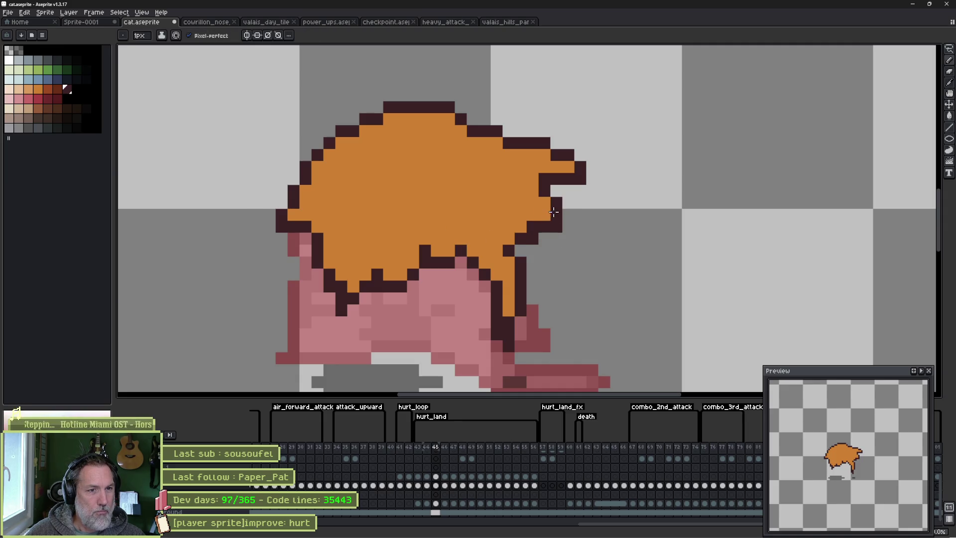
Select the right hair tip region and move it one pixel down.
key(m)
drag(600, 135, 525, 199)
key(Down)
key(ctrl+d)
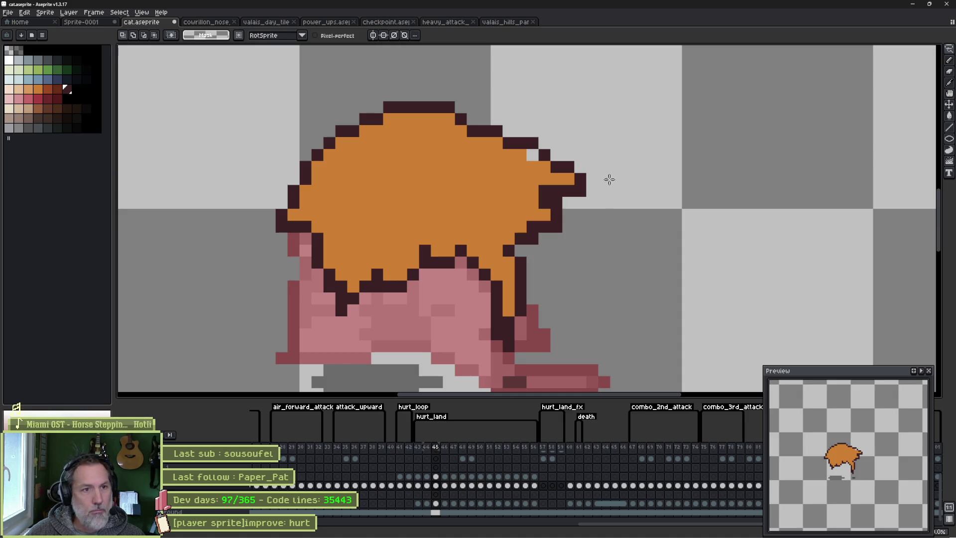
Add an orange pixel by the hair tip and extend the strand onto the neck in darker orange.
key(b)
alt+click(489, 184)
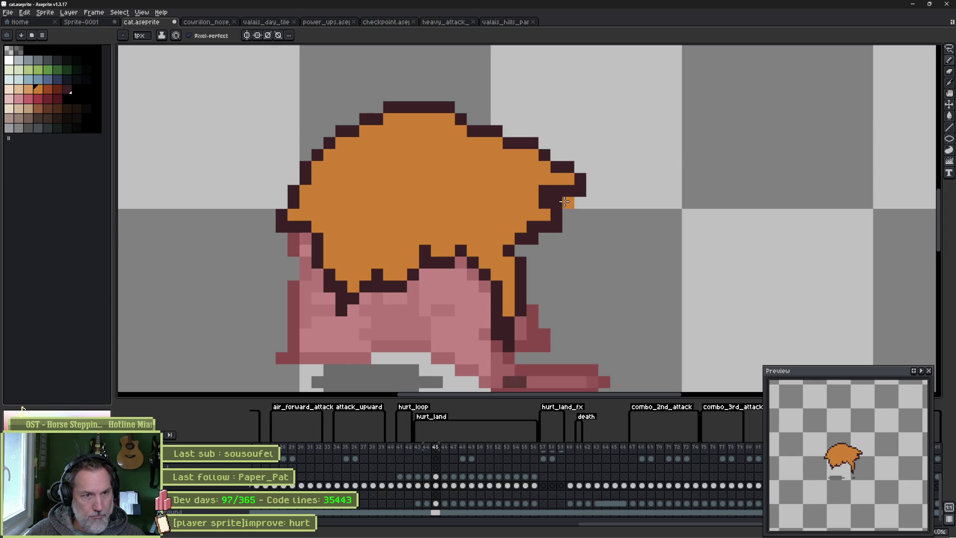
click(572, 226)
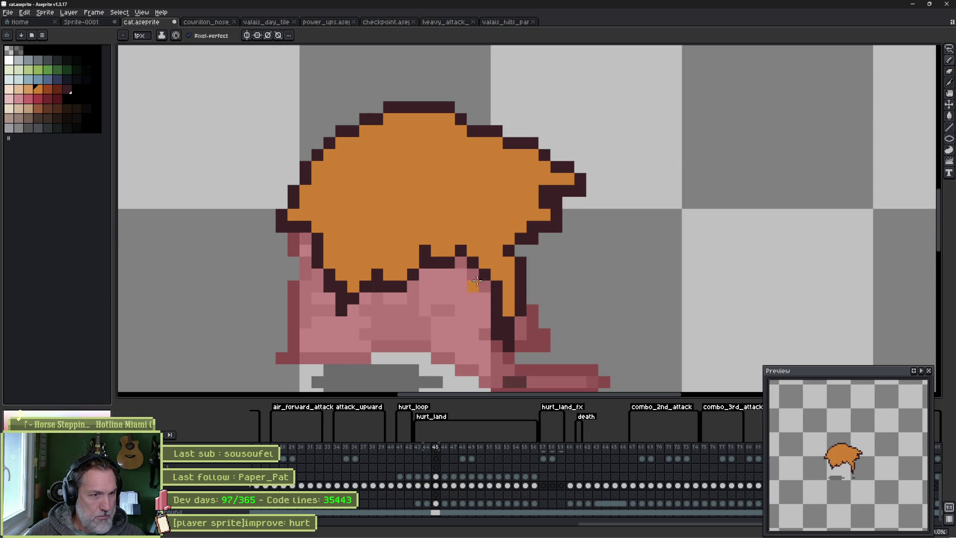
alt+click(519, 322)
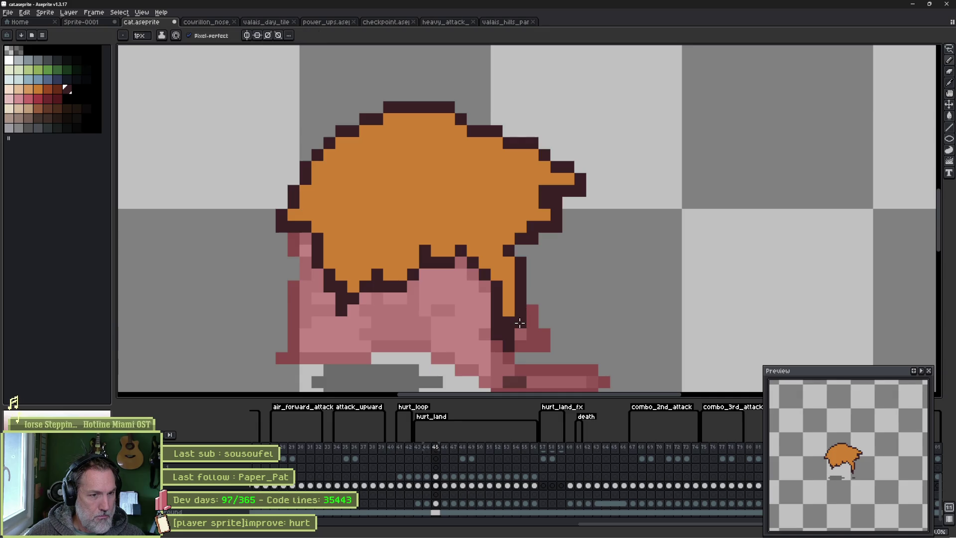
drag(519, 324, 518, 332)
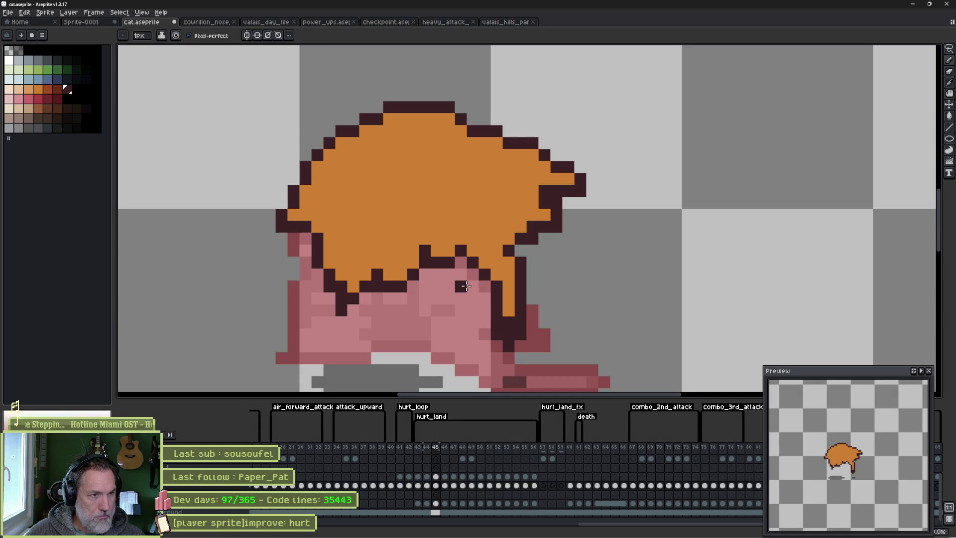
click(48, 89)
drag(509, 323, 509, 333)
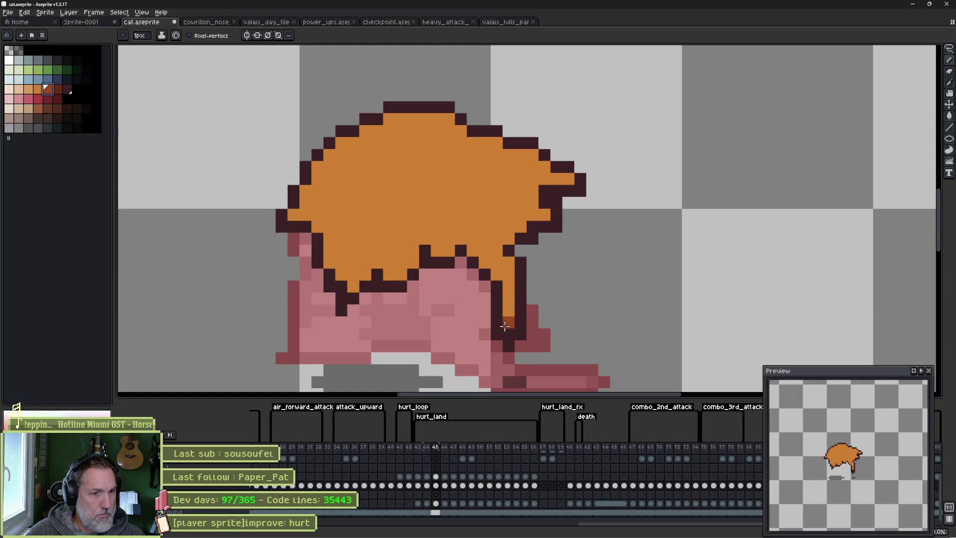
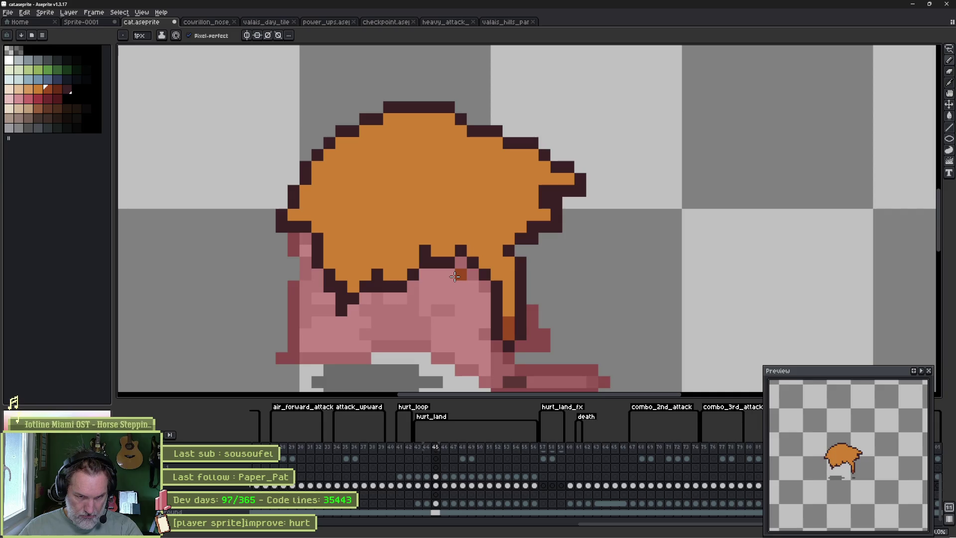
Compare the neighbouring frames and shade the hair's left edge darker orange.
key(Right)
key(Left)
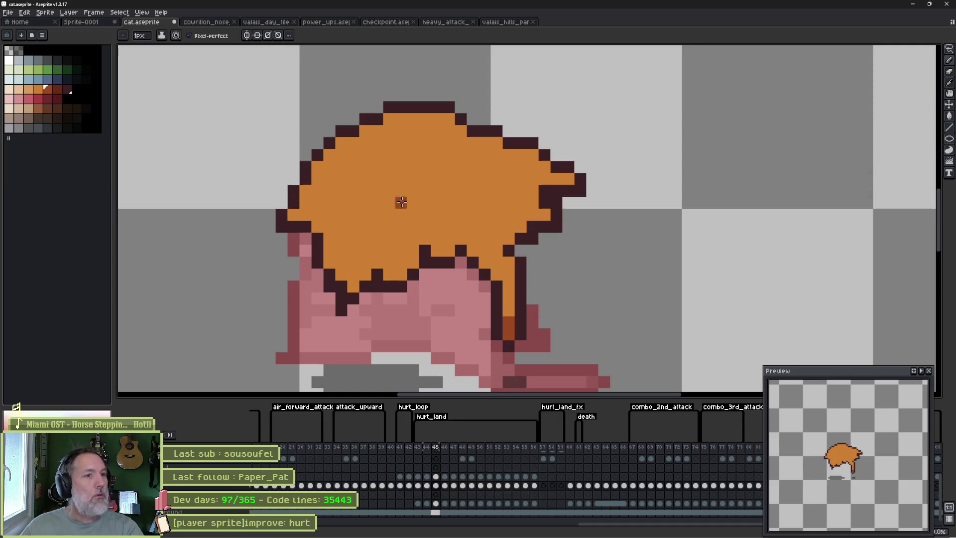
mouse_move(322, 230)
mouse_down()
mouse_move(342, 204)
mouse_move(328, 248)
mouse_move(353, 238)
mouse_move(330, 264)
mouse_up()
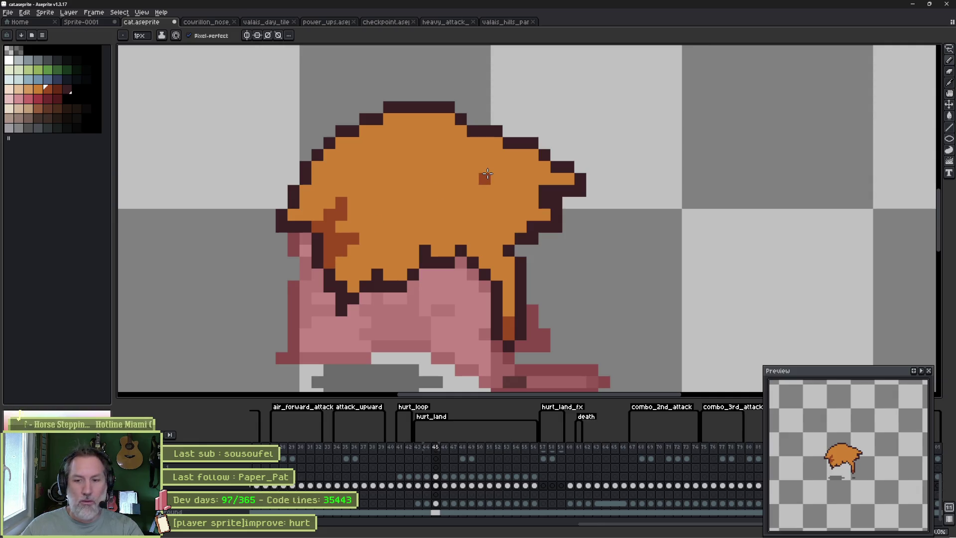
key(Right)
key(Left)
key(Left)
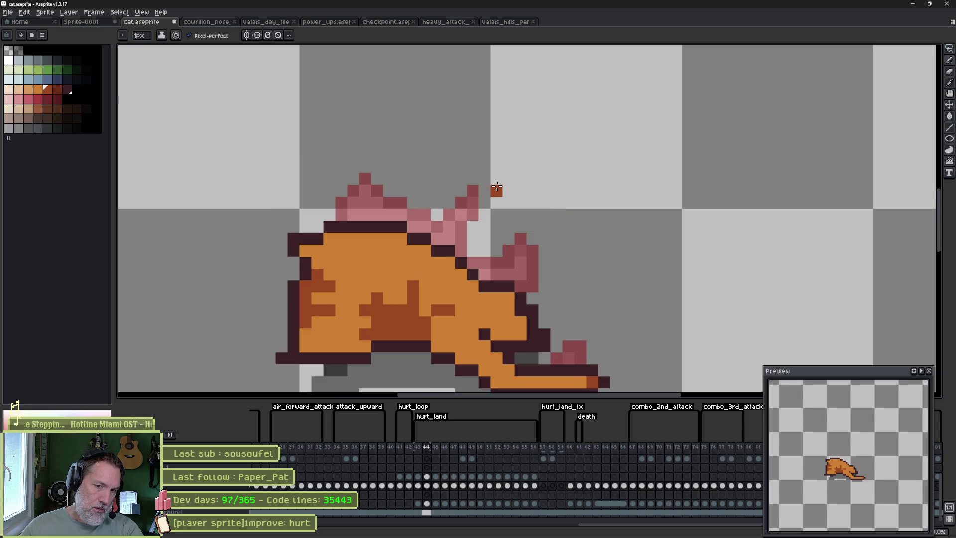
On frame 45, draw darker orange shading strands and dots across the cat's hair.
key(Right)
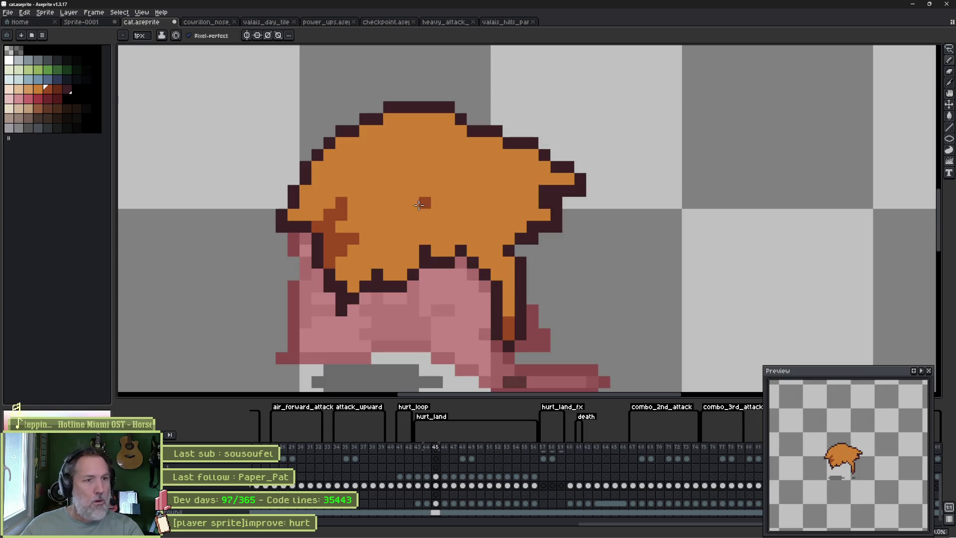
mouse_move(402, 166)
mouse_down()
mouse_move(421, 200)
mouse_move(460, 167)
mouse_up()
click(414, 214)
drag(460, 199, 461, 227)
mouse_move(418, 178)
mouse_down()
mouse_move(450, 184)
mouse_move(438, 179)
mouse_move(438, 199)
mouse_move(451, 201)
mouse_up()
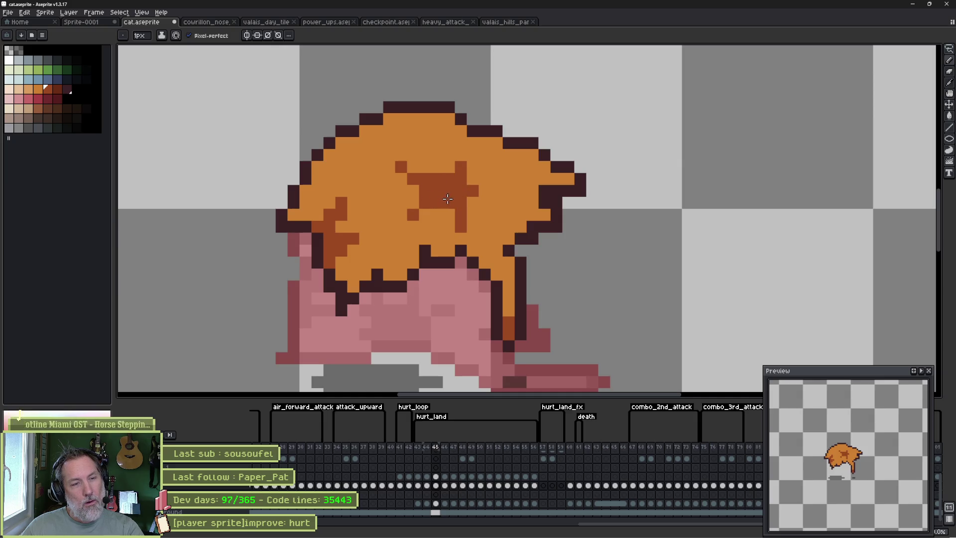
key(Right)
key(Left)
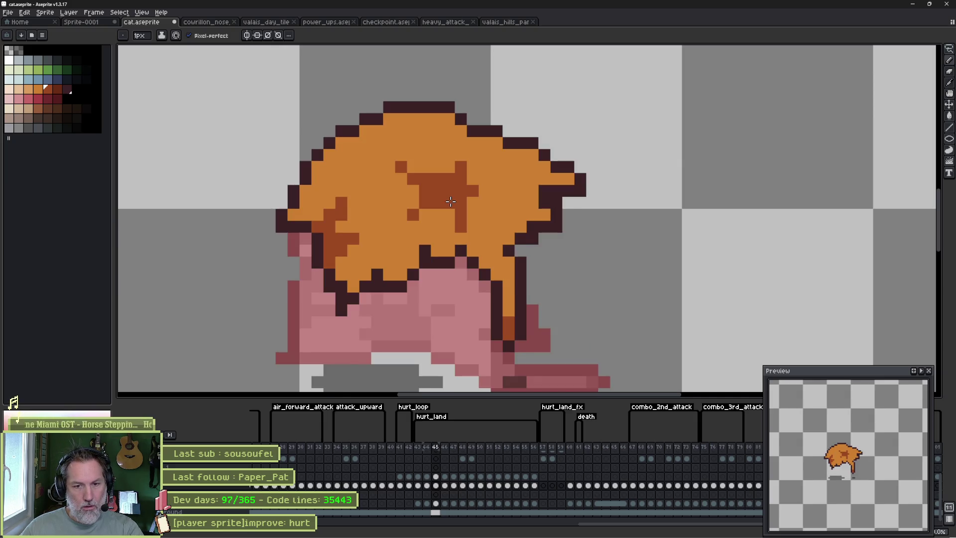
key(Right)
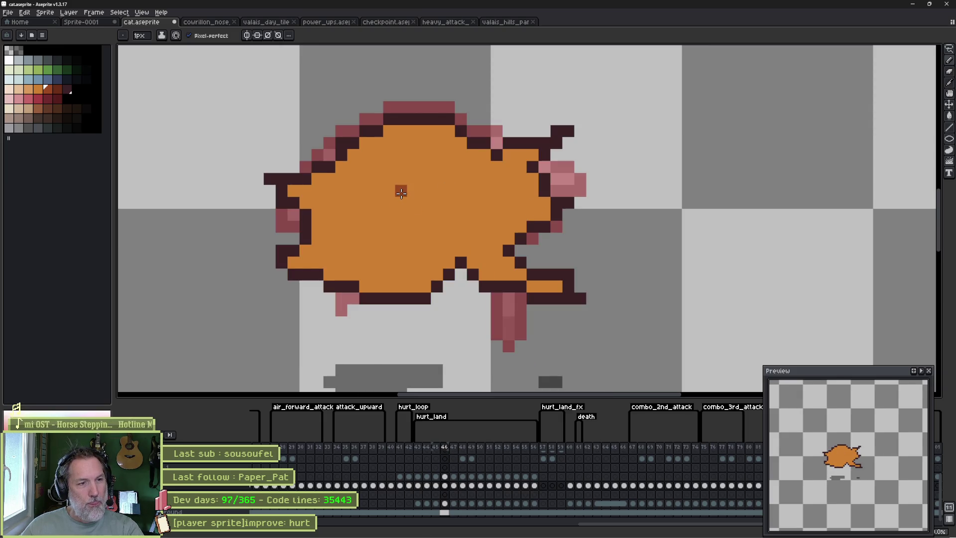
Paint a dark orange shading block across the cat's belly and repaint stray pixels light orange.
drag(401, 199, 400, 251)
drag(460, 191, 461, 252)
mouse_move(412, 205)
mouse_down()
mouse_move(438, 209)
mouse_move(450, 226)
mouse_move(415, 225)
mouse_move(432, 230)
mouse_up()
alt+click(441, 251)
click(461, 251)
click(449, 238)
click(436, 239)
Pick a slightly different orange and compare frames 45 and 46 with onion skin on.
key(Left)
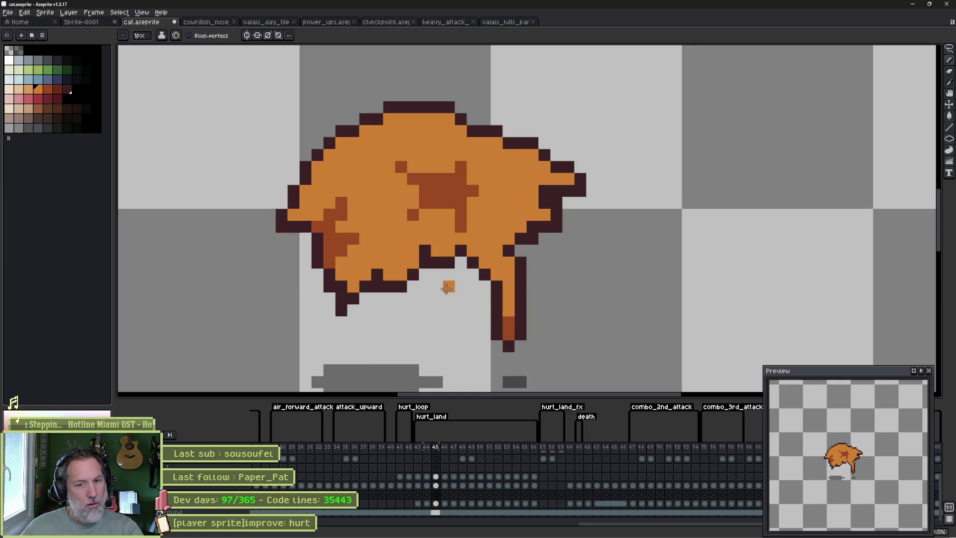
key(Right)
alt+click(333, 224)
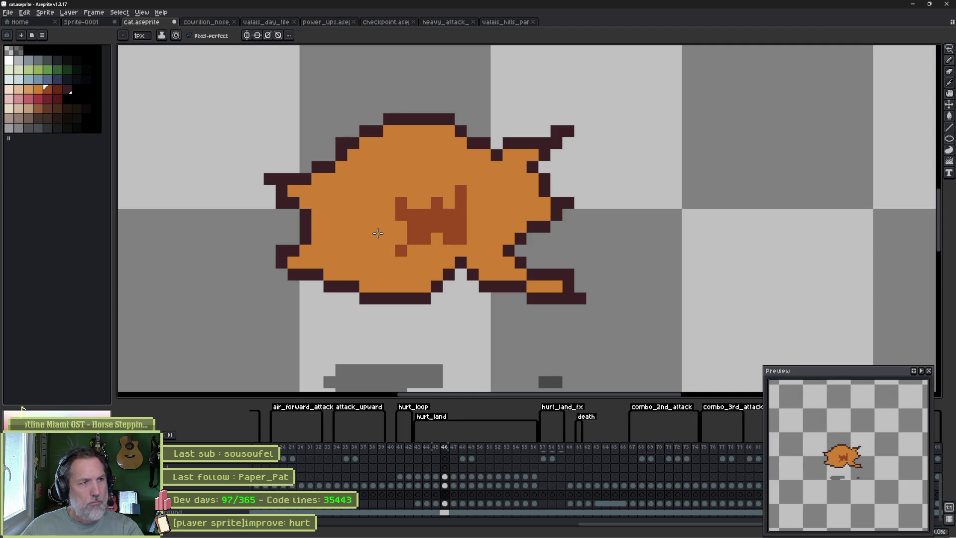
key(Down)
key(Left)
key(Right)
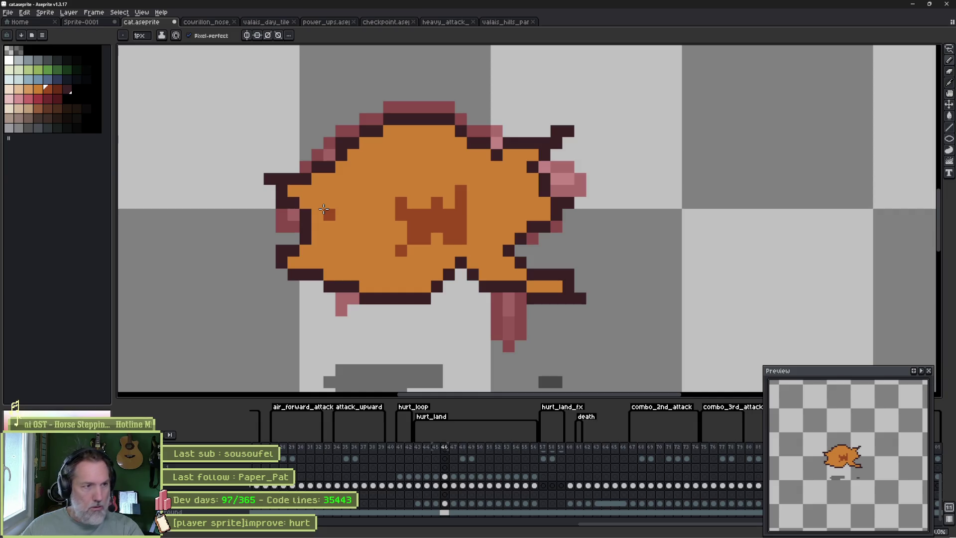
key(m)
Undo the accidental left outline edits and shade the cat's left side dark orange.
key(ctrl+z)
key(b)
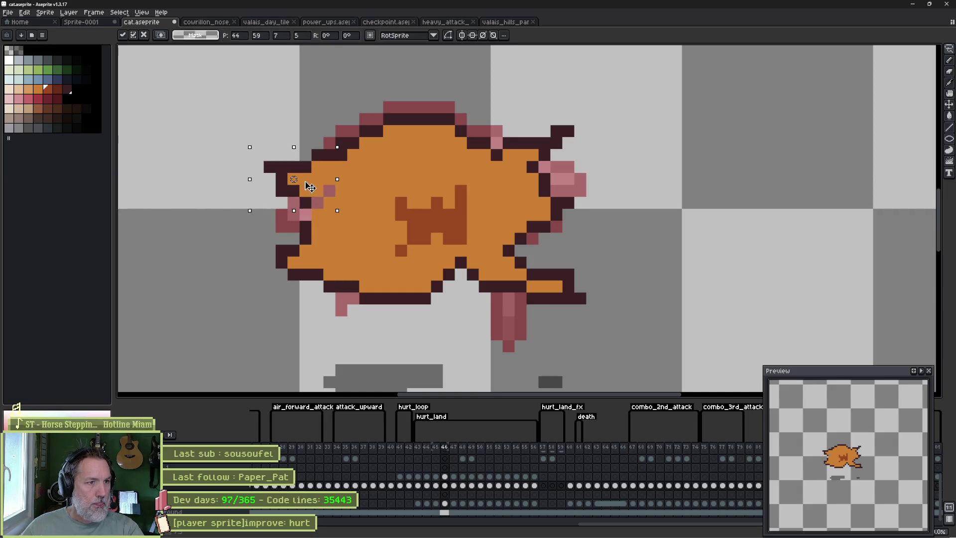
key(ctrl+z)
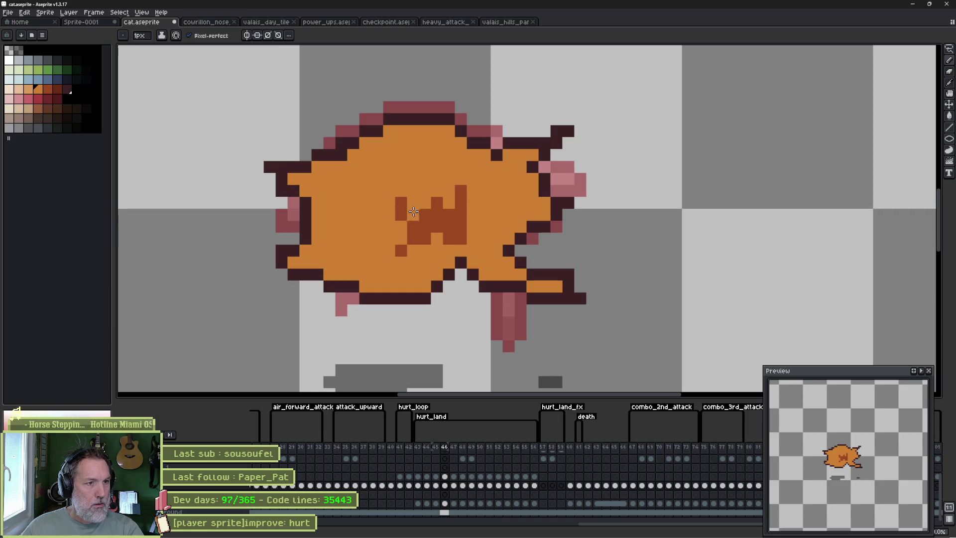
mouse_move(317, 203)
mouse_down()
mouse_move(353, 203)
mouse_move(317, 219)
mouse_move(317, 239)
mouse_move(343, 239)
mouse_move(329, 215)
mouse_move(329, 239)
mouse_move(355, 244)
mouse_up()
key(Right)
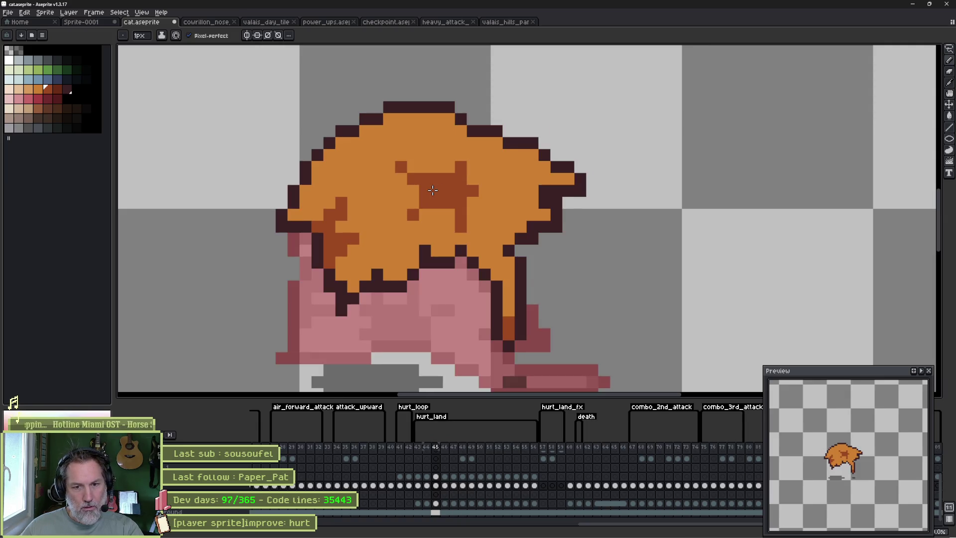
On frame 47, shade the cat's upper body and lower belly dark orange.
key(Left)
key(Right)
mouse_move(344, 224)
mouse_down()
mouse_move(331, 236)
mouse_move(331, 276)
mouse_move(341, 260)
mouse_up()
click(353, 251)
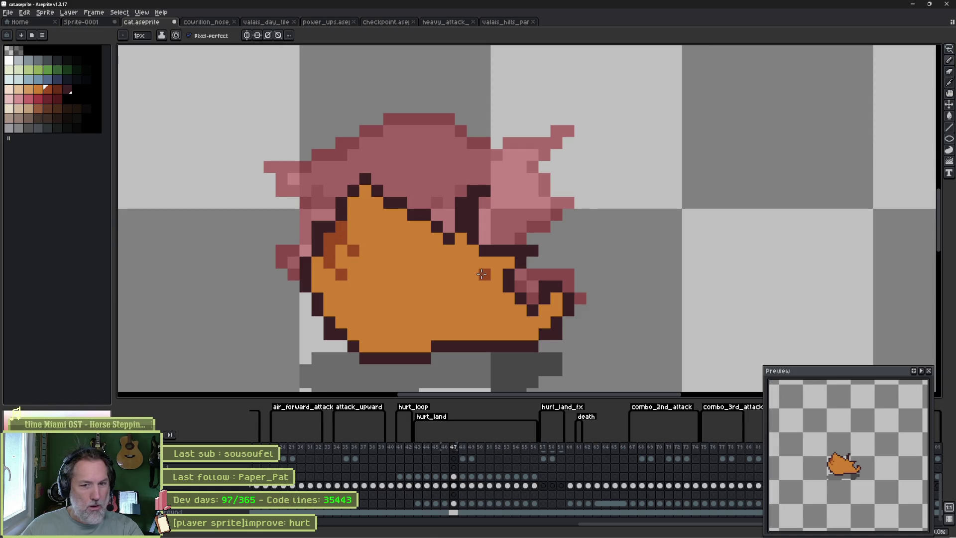
click(424, 298)
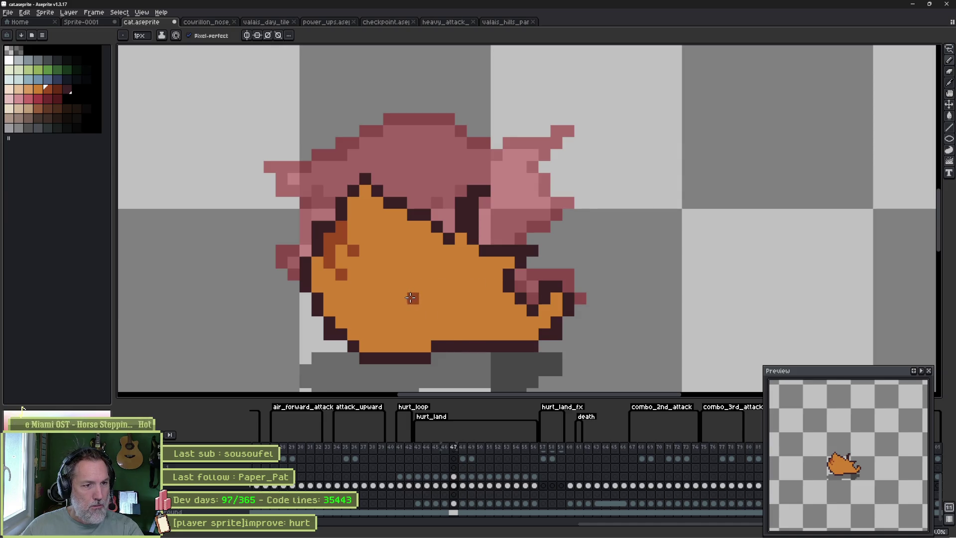
drag(408, 298, 401, 335)
drag(484, 321, 473, 334)
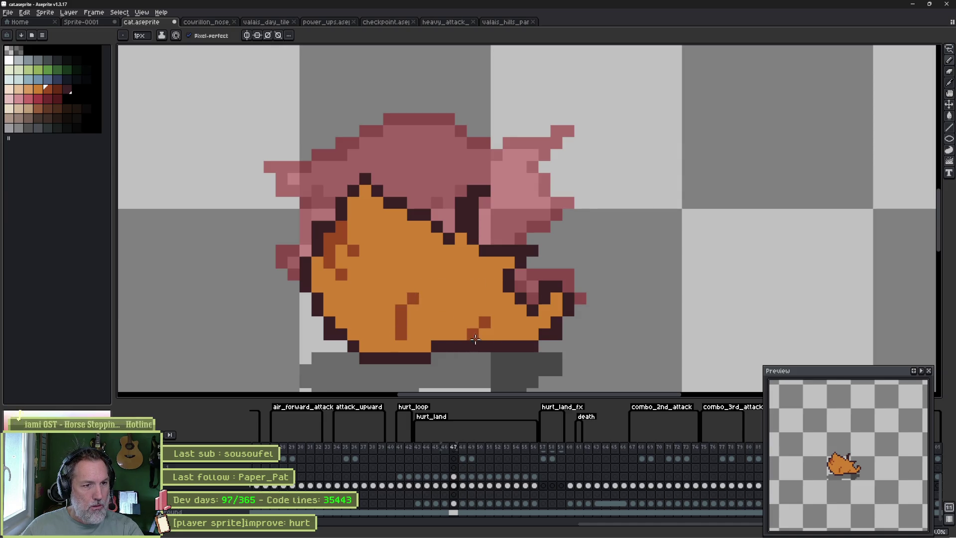
mouse_move(410, 320)
mouse_down()
mouse_move(455, 334)
mouse_move(416, 328)
mouse_move(426, 346)
mouse_move(408, 339)
mouse_up()
click(402, 346)
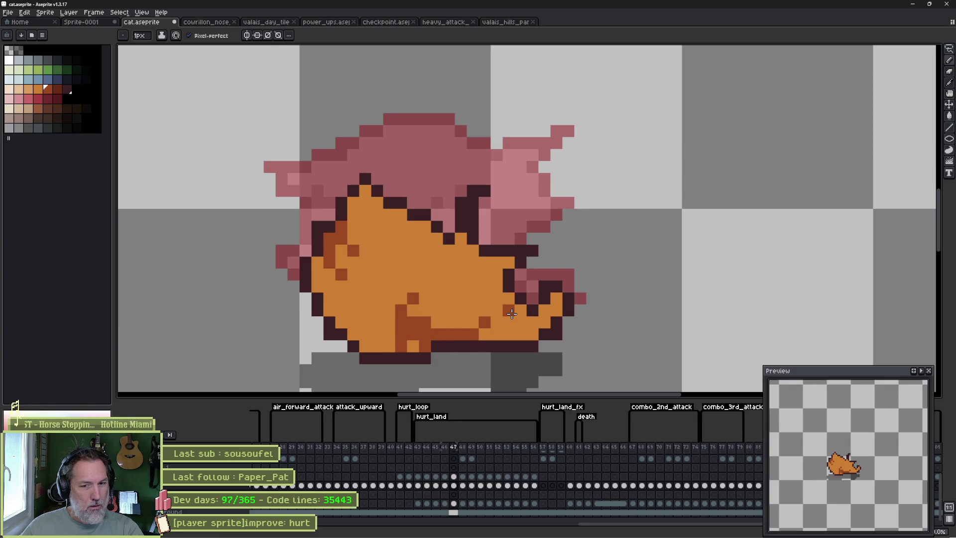
Shade the tail tip dark orange and outline it in dark maroon.
key(period)
key(comma)
key(comma)
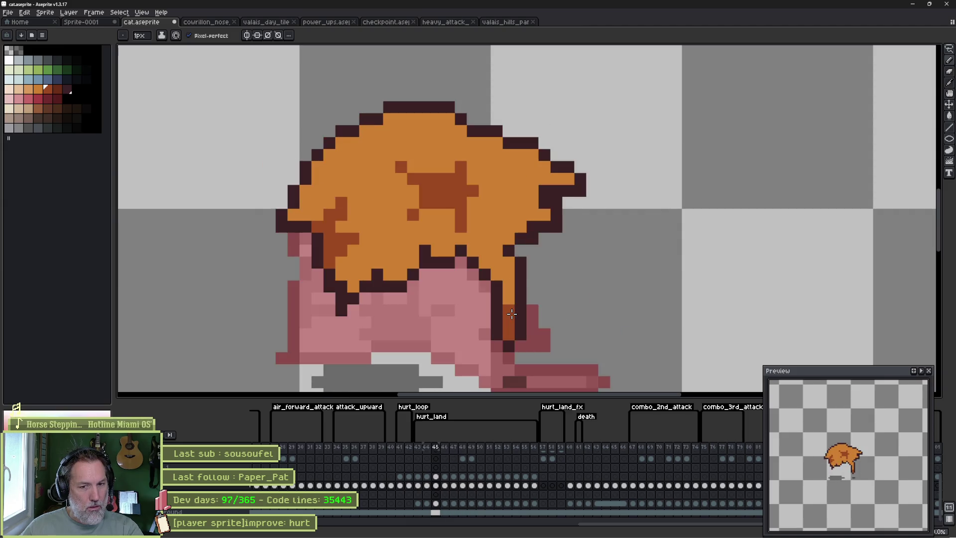
key(period)
click(556, 298)
key(bracketright)
key(bracketright)
click(556, 286)
click(553, 275)
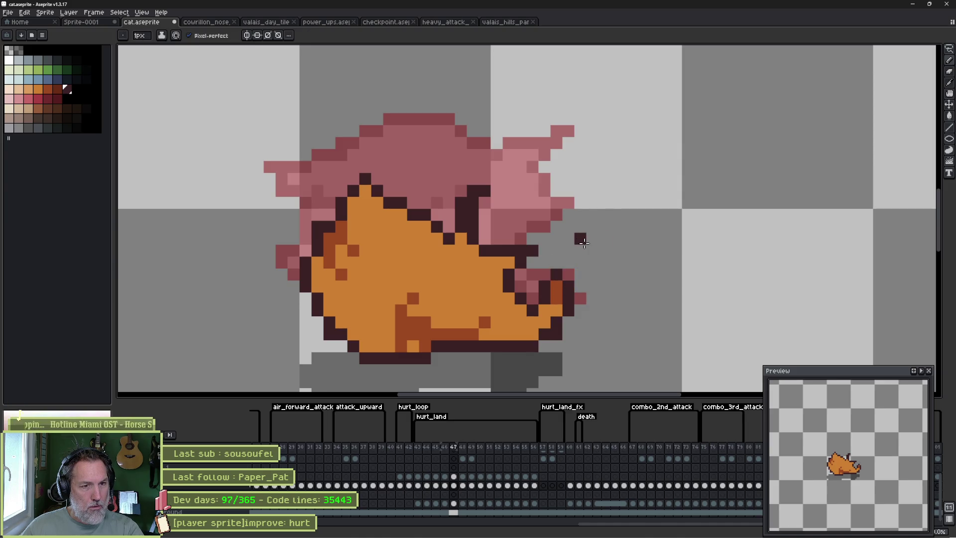
Touch up the ear area with dark outline pixels and orange fill in the notch.
alt+click(449, 236)
right_click(449, 237)
alt+click(449, 237)
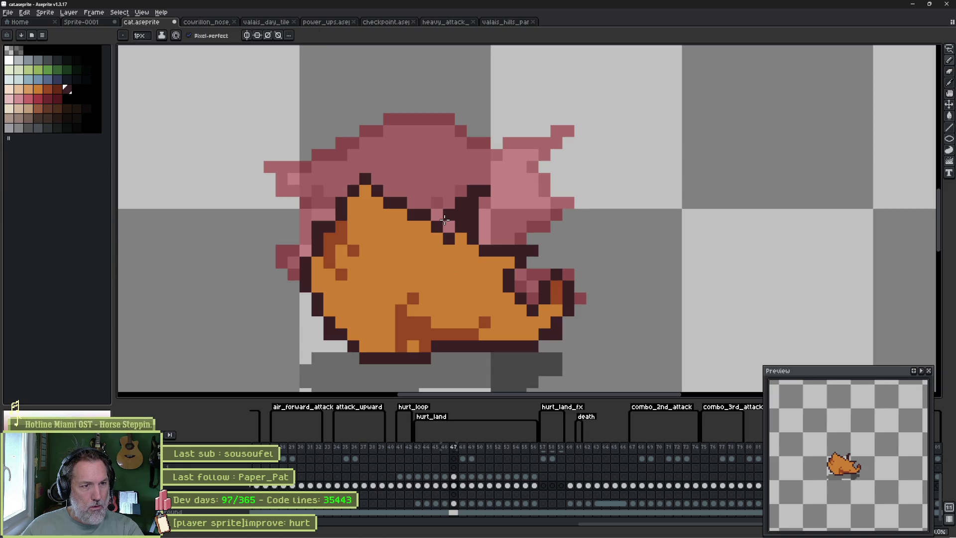
alt+click(481, 305)
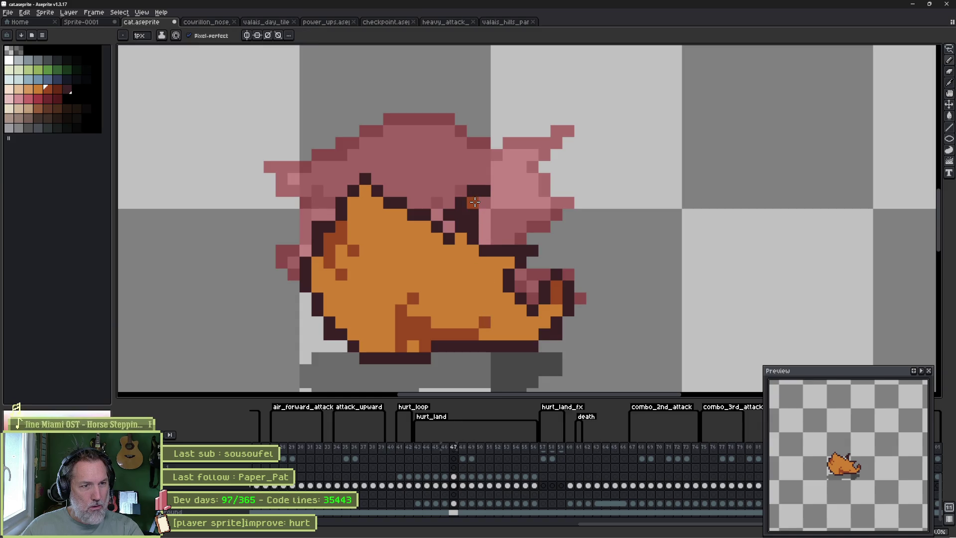
click(468, 215)
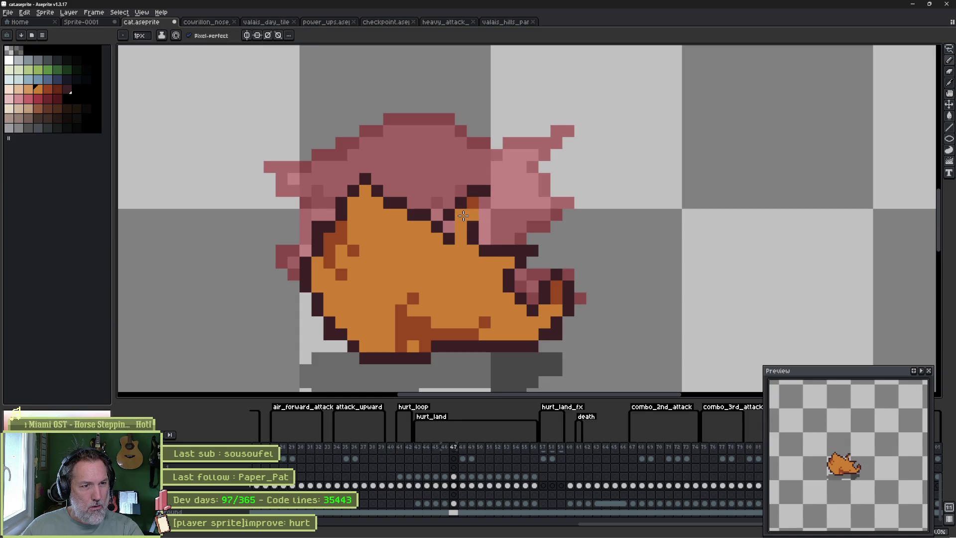
key(alt)
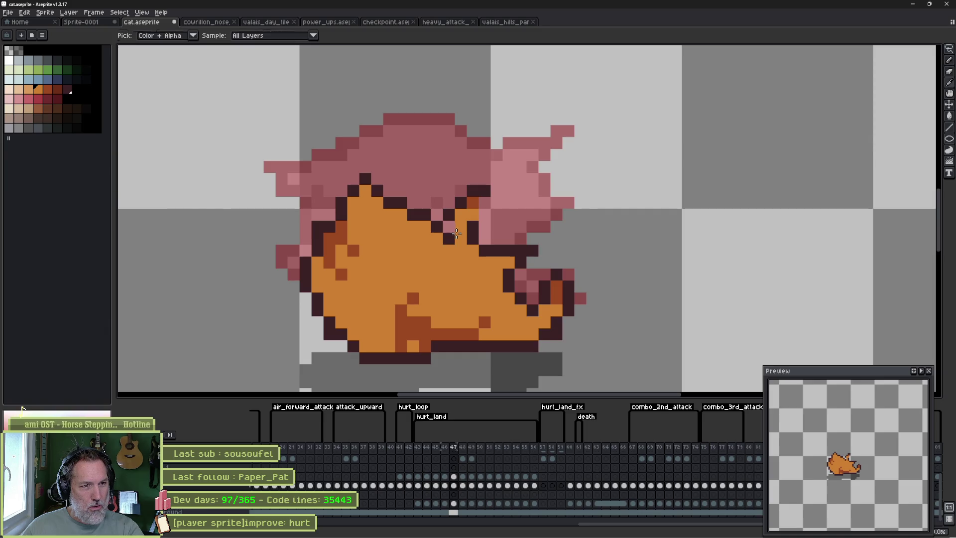
alt+click(454, 209)
click(485, 215)
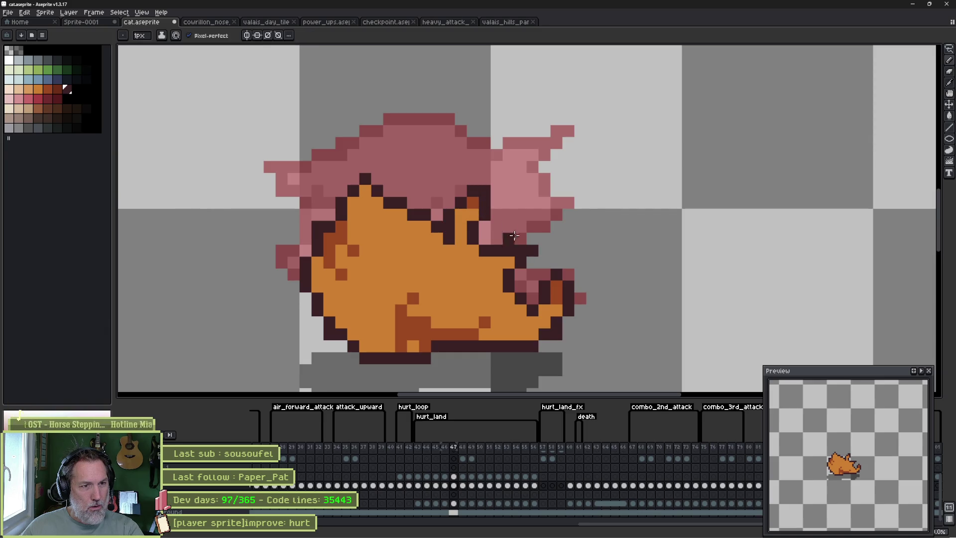
alt+click(448, 240)
click(449, 226)
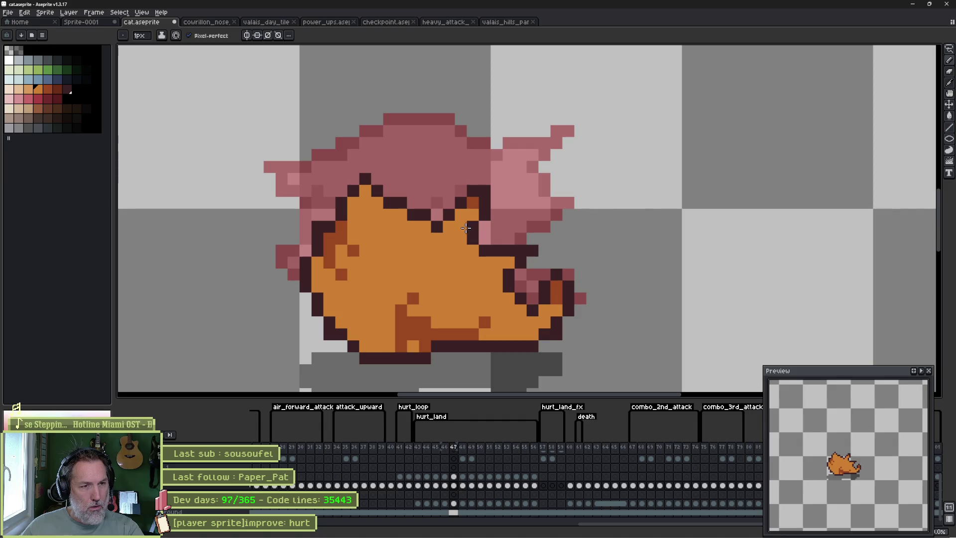
Redraw the dark outline along the ear's edge and erase the extra dark pixels.
alt+click(474, 205)
alt+click(477, 208)
key(ctrl+z)
key(v)
key(b)
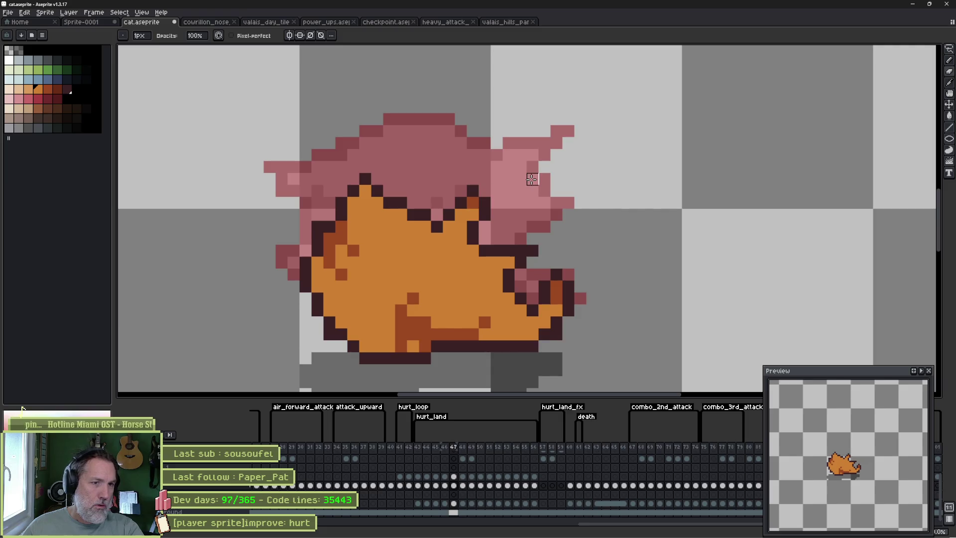
alt+click(517, 251)
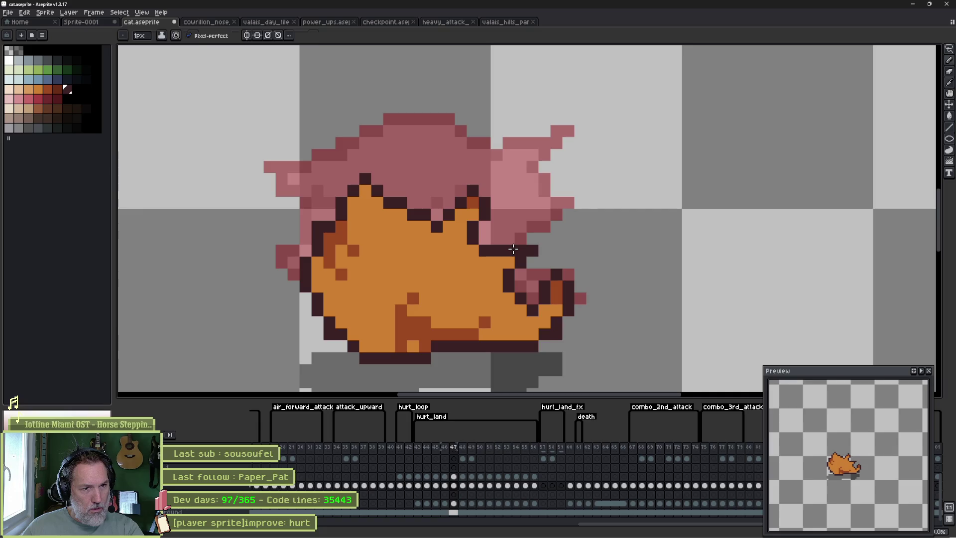
drag(519, 239, 538, 259)
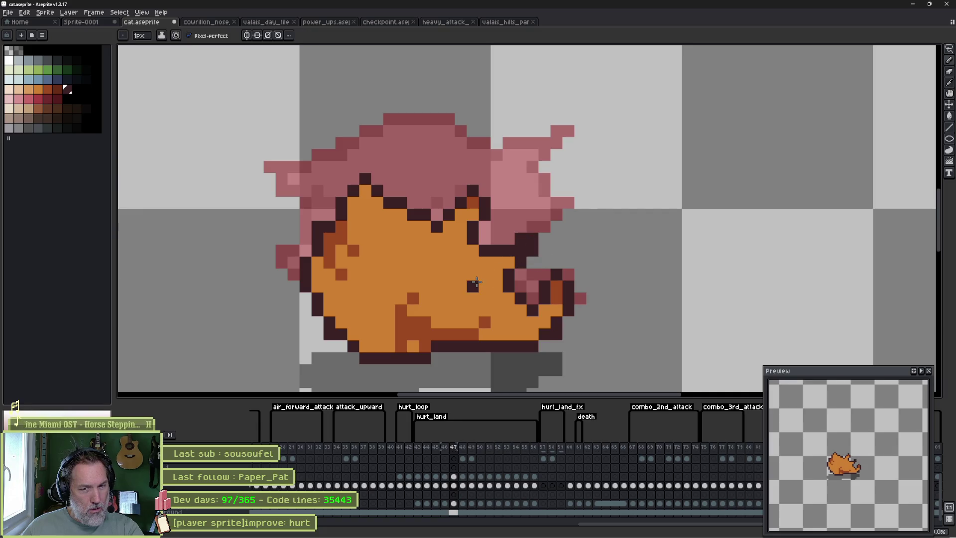
click(508, 239)
key(e)
mouse_move(531, 239)
mouse_down()
mouse_move(533, 251)
mouse_move(566, 229)
mouse_up()
Try a darker brown outline pixel on the body, then undo it.
alt+click(508, 253)
key(b)
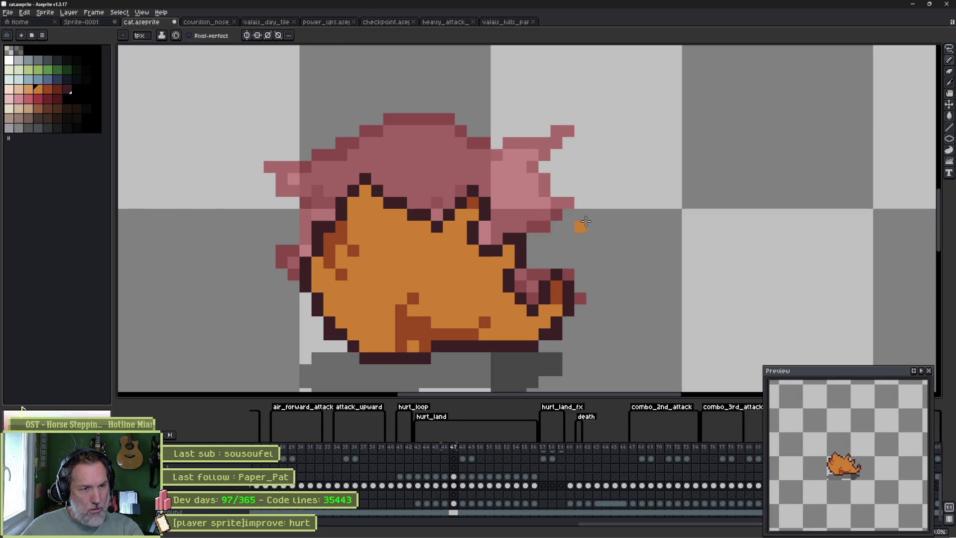
key(alt)
alt+click(473, 203)
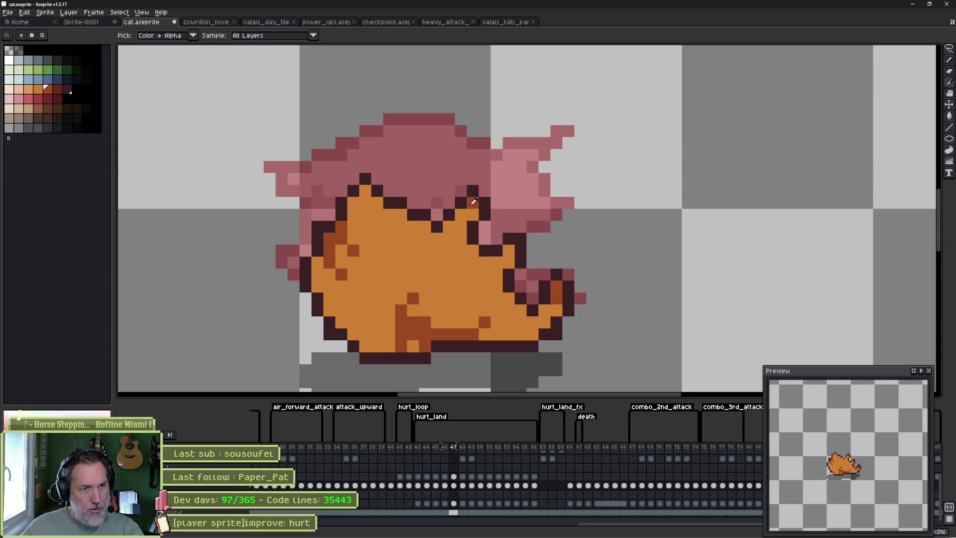
click(508, 248)
key(ctrl+z)
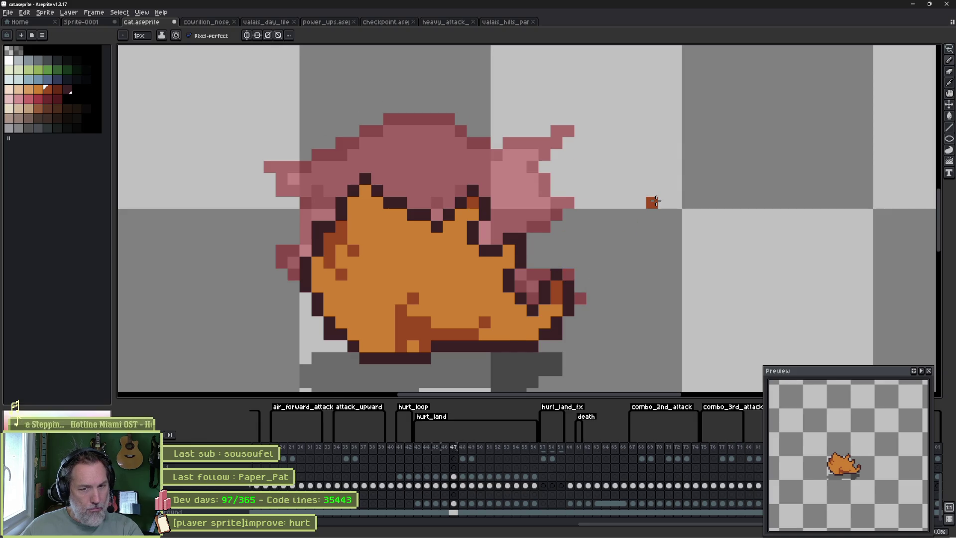
key(comma)
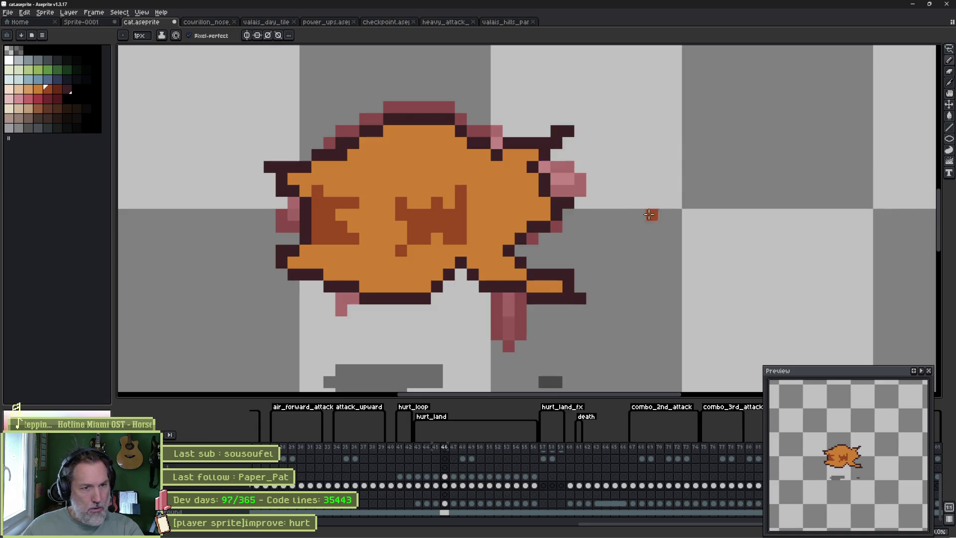
Reshape the right leg's outline on frame 46 with dark and orange pixels.
click(581, 287)
right_click(580, 297)
alt+click(568, 286)
click(568, 286)
key(alt)
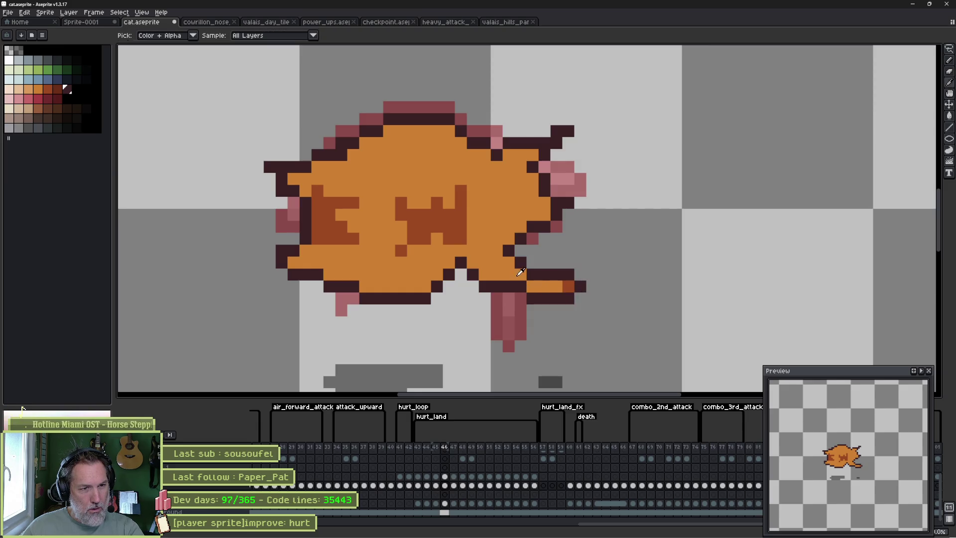
alt+click(531, 287)
right_click(521, 297)
click(521, 287)
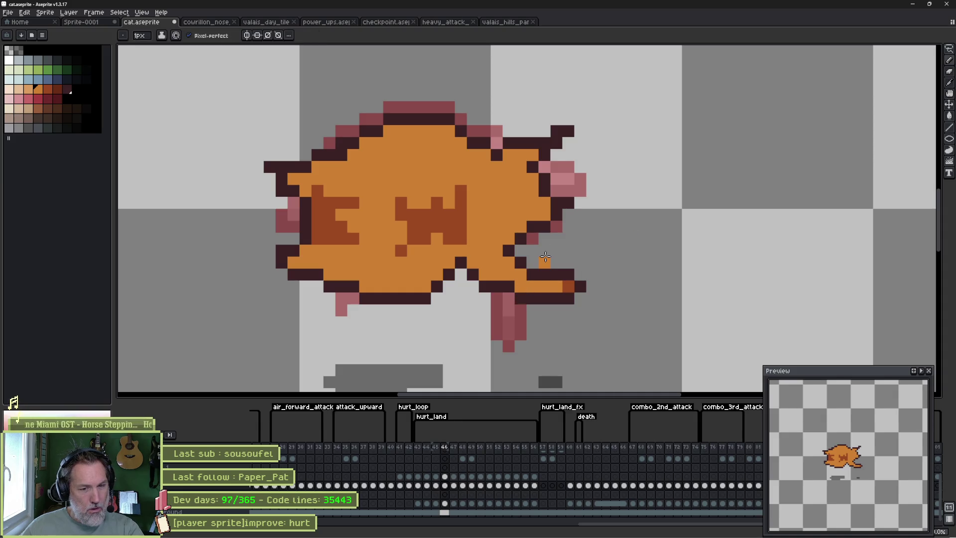
alt+click(495, 287)
click(485, 274)
Lasso-select the tail and shift it one pixel right and one pixel up.
key(Left)
key(Left)
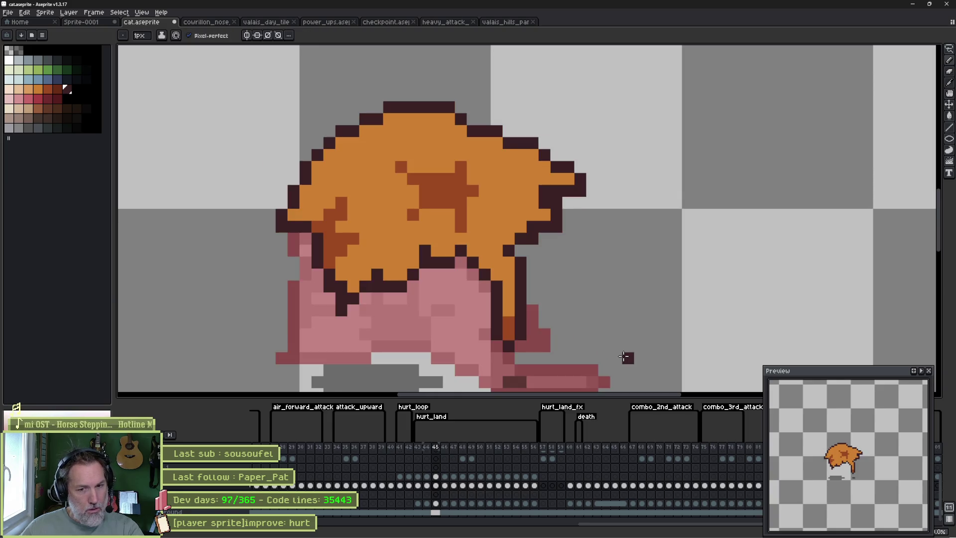
key(Right)
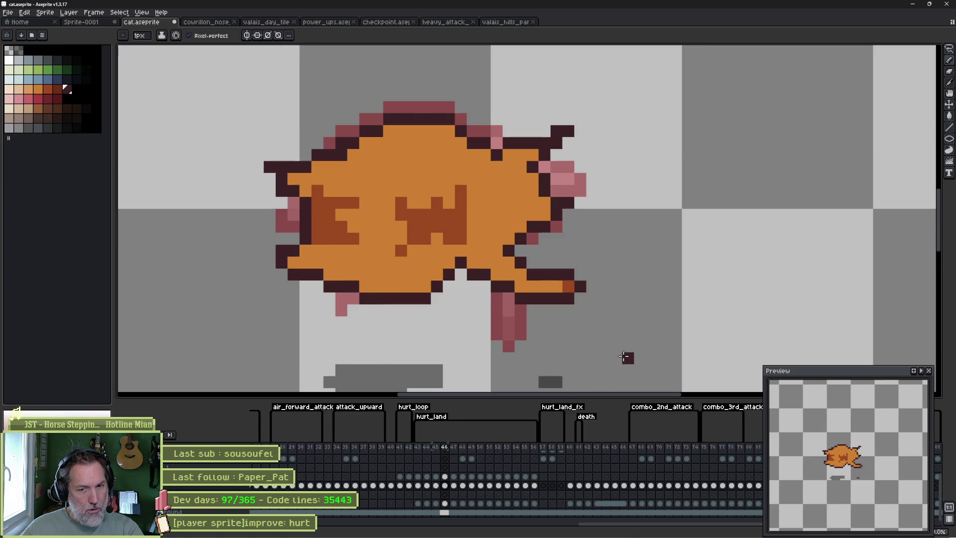
key(Left)
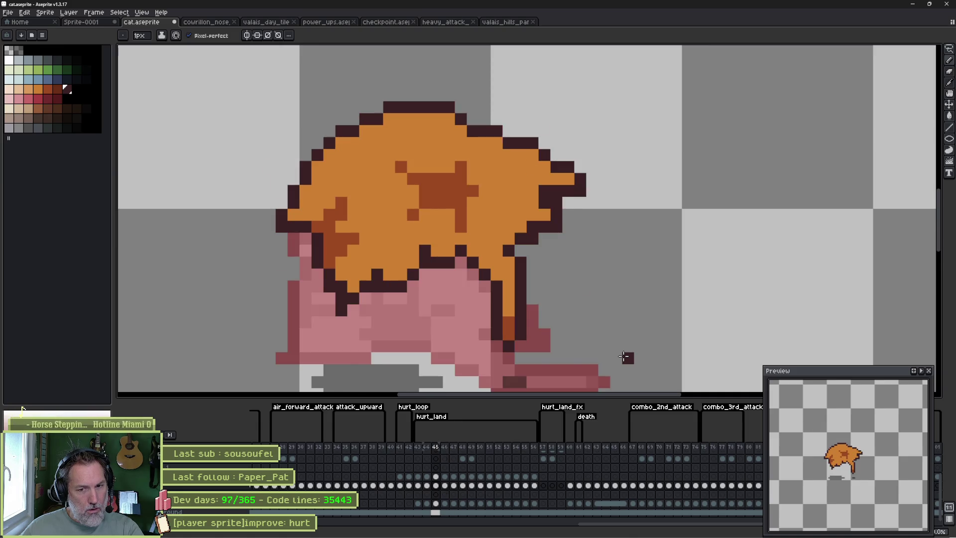
key(Right)
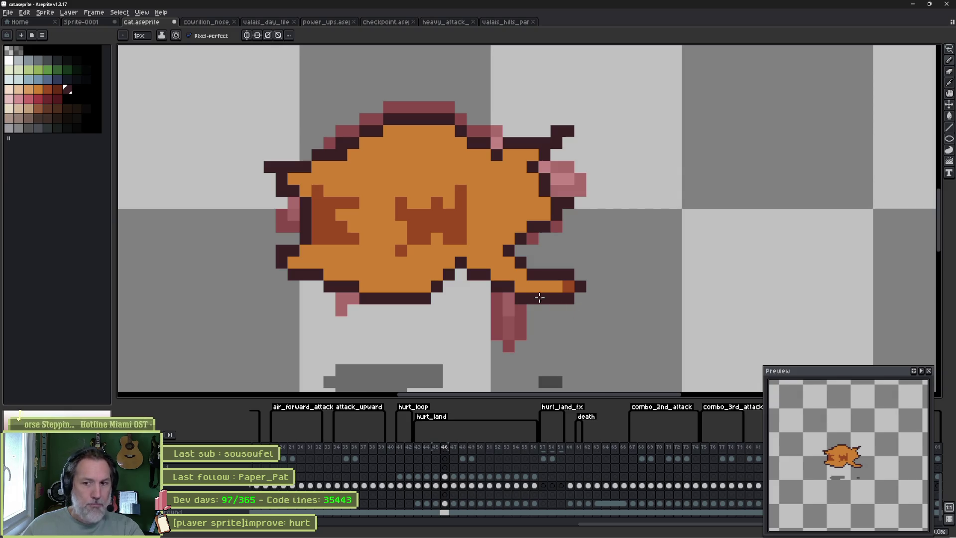
key(m)
mouse_move(459, 267)
mouse_down()
mouse_move(593, 349)
mouse_move(466, 349)
mouse_up()
drag(544, 288, 557, 286)
key(Up)
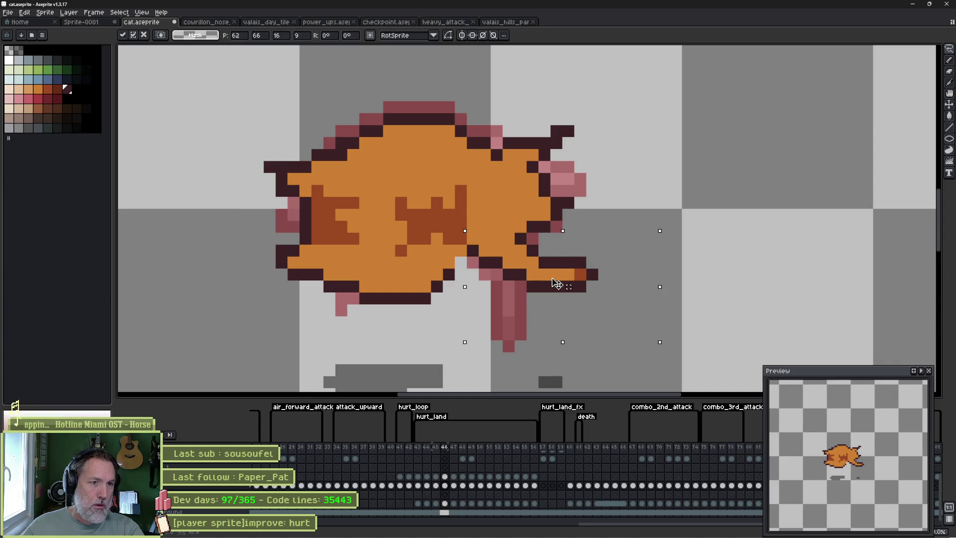
key(Return)
Fix the pixels around the tail and leg with dark outline and orange fill.
key(comma)
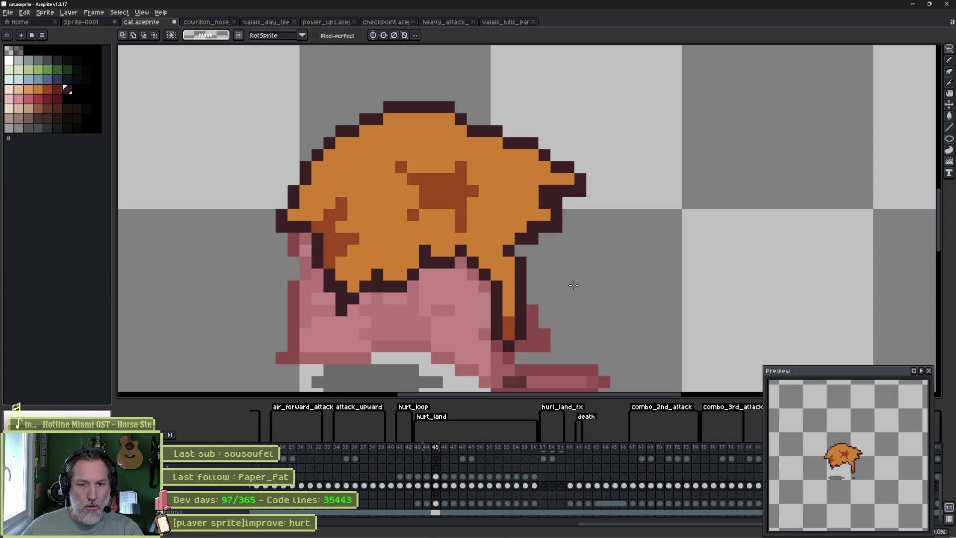
key(period)
key(b)
click(462, 274)
alt+click(461, 251)
click(473, 251)
click(581, 238)
Step through frames 45 to 47 to check the motion, ending on frame 46.
key(comma)
key(period)
key(period)
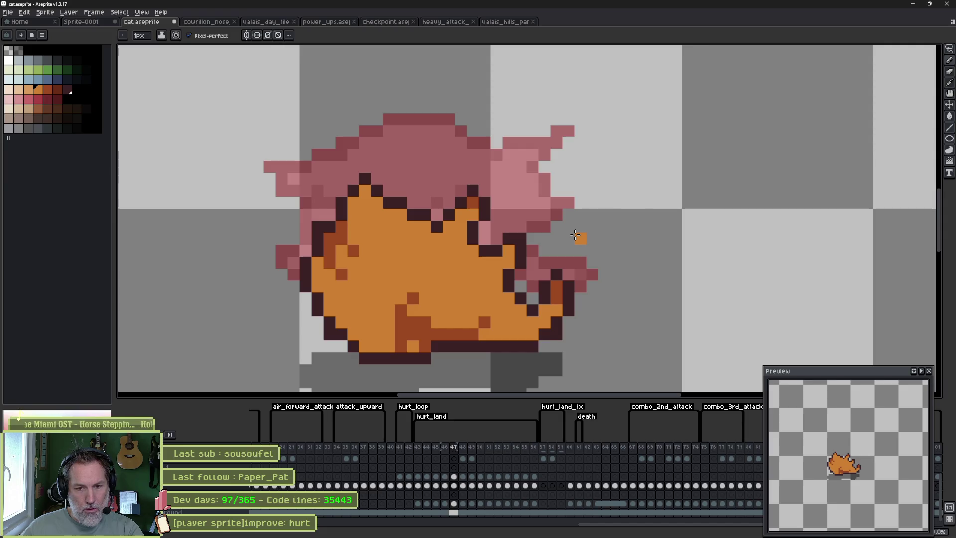
key(period)
key(period)
key(period)
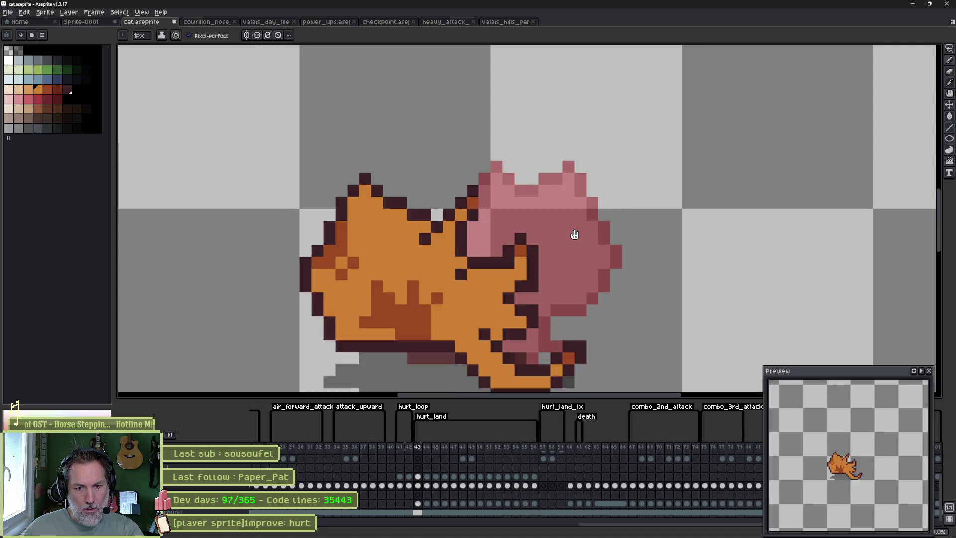
key(period)
key(comma)
key(comma)
key(comma)
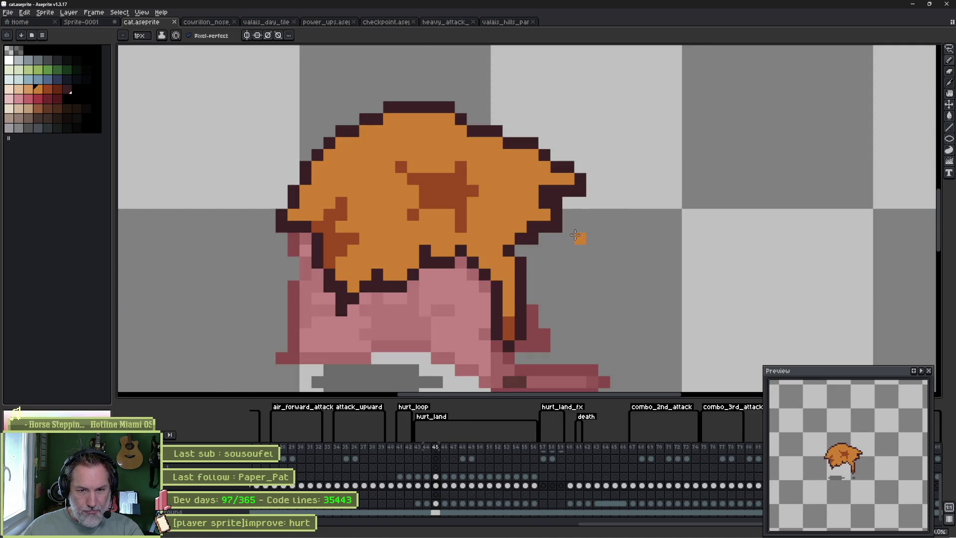
key(period)
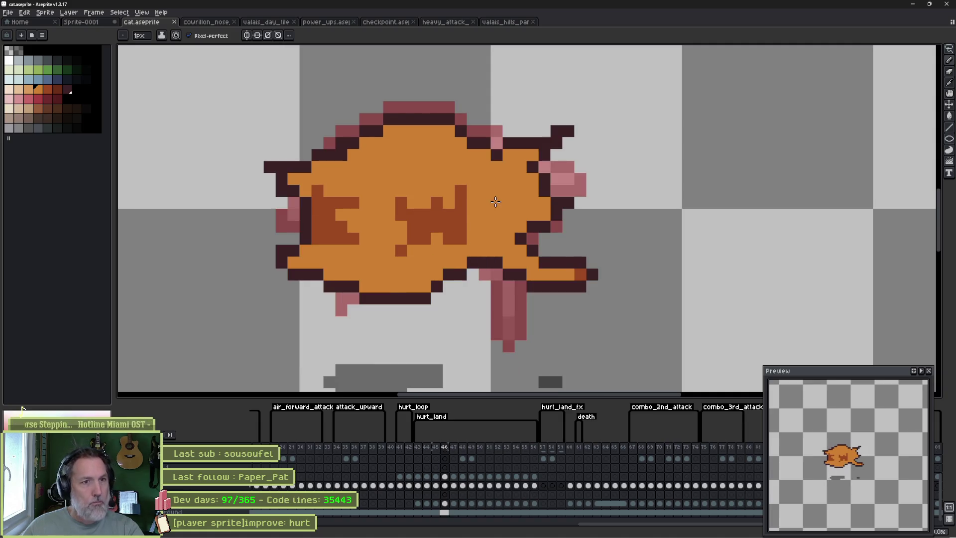
Redraw the ear tip with darker orange and dark outline pixels, darkening the pink ear pixel.
key(i)
click(461, 206)
key(b)
click(546, 142)
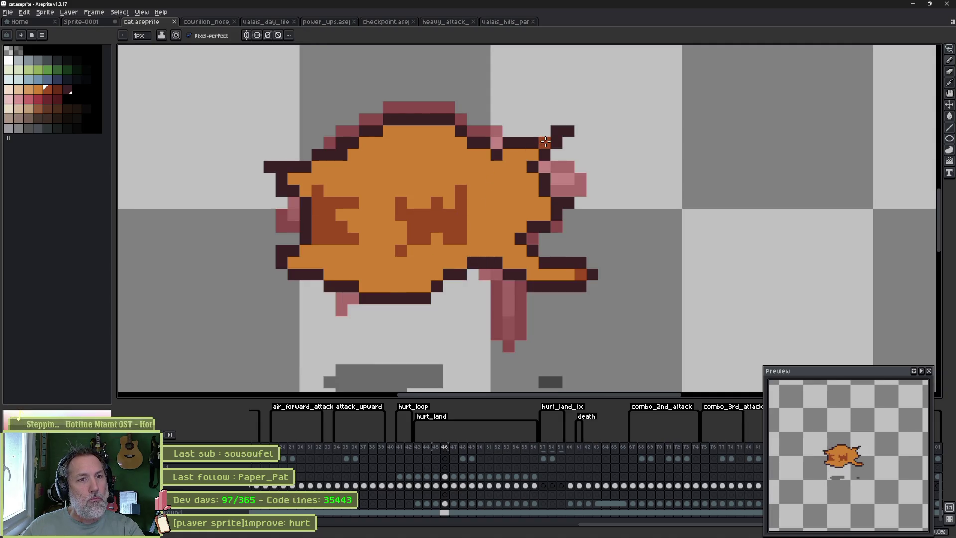
alt+click(552, 132)
click(546, 132)
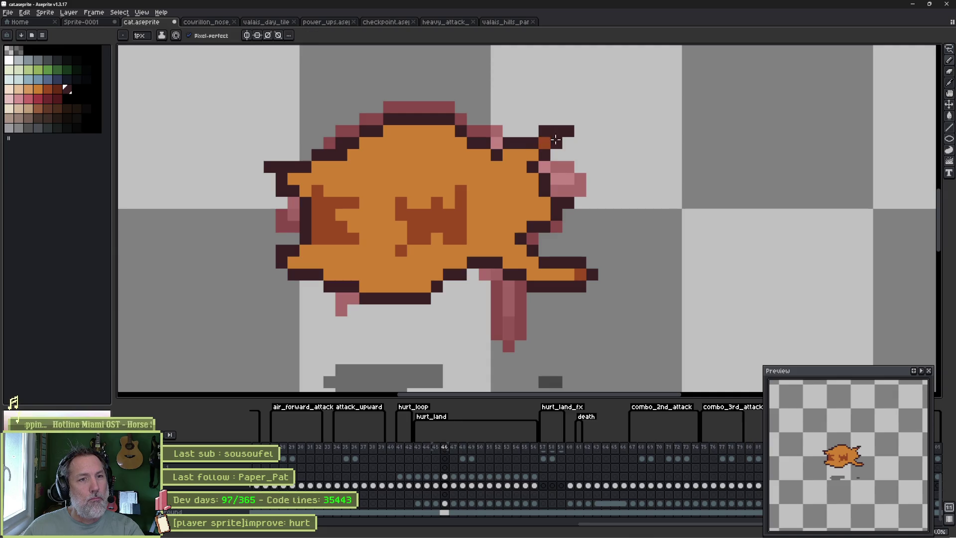
key(e)
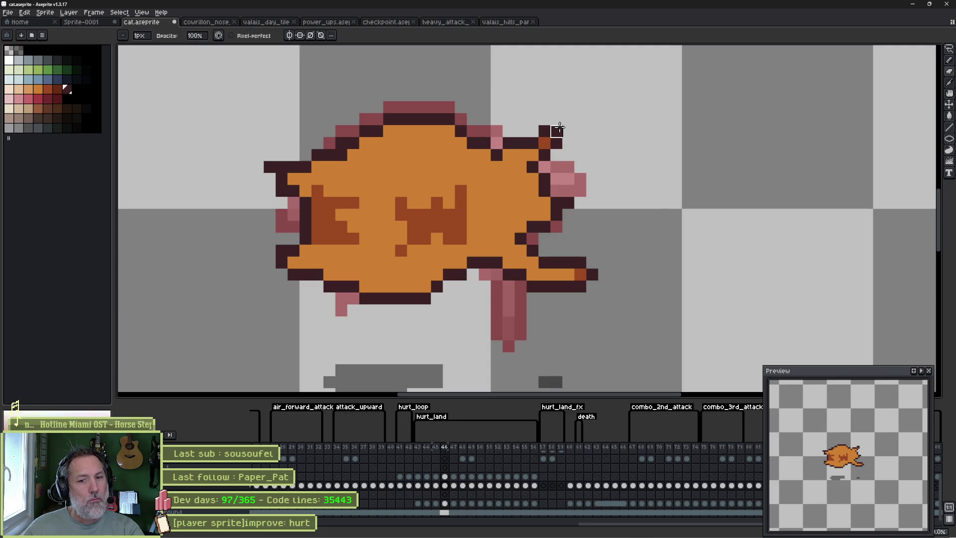
key(b)
click(567, 192)
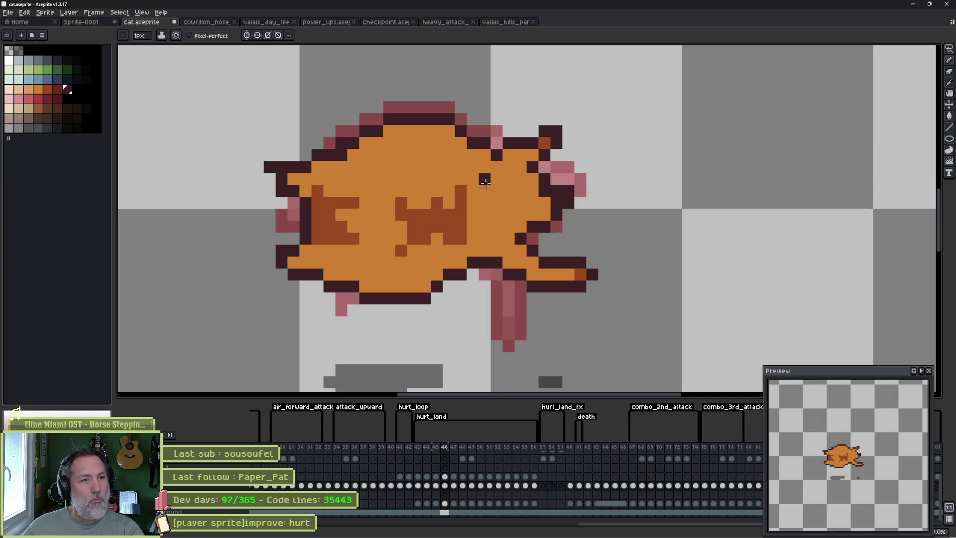
Erase the old dark outline along the cat's top and back to redraw it lower.
key(e)
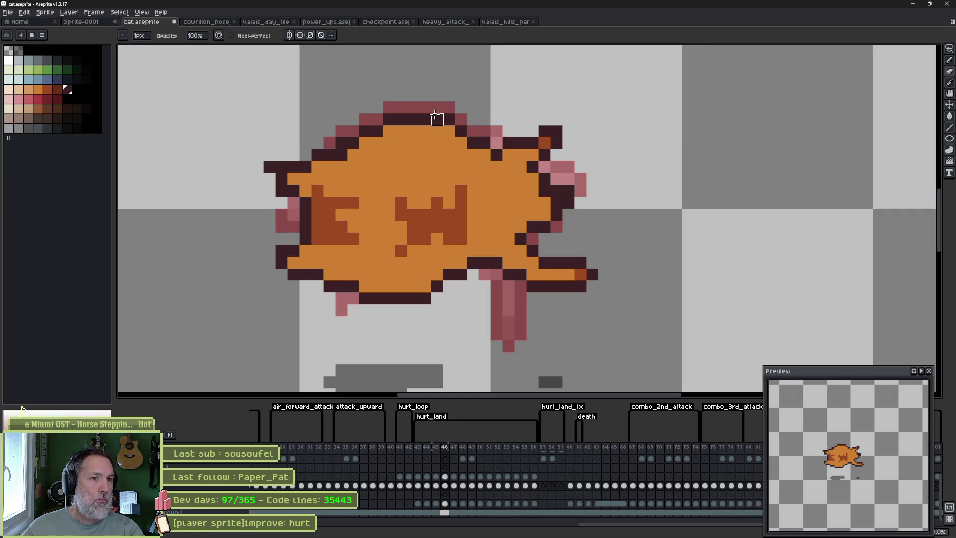
mouse_move(425, 119)
mouse_down()
mouse_move(469, 128)
mouse_move(437, 133)
mouse_move(425, 131)
mouse_move(491, 120)
mouse_up()
key(b)
key(e)
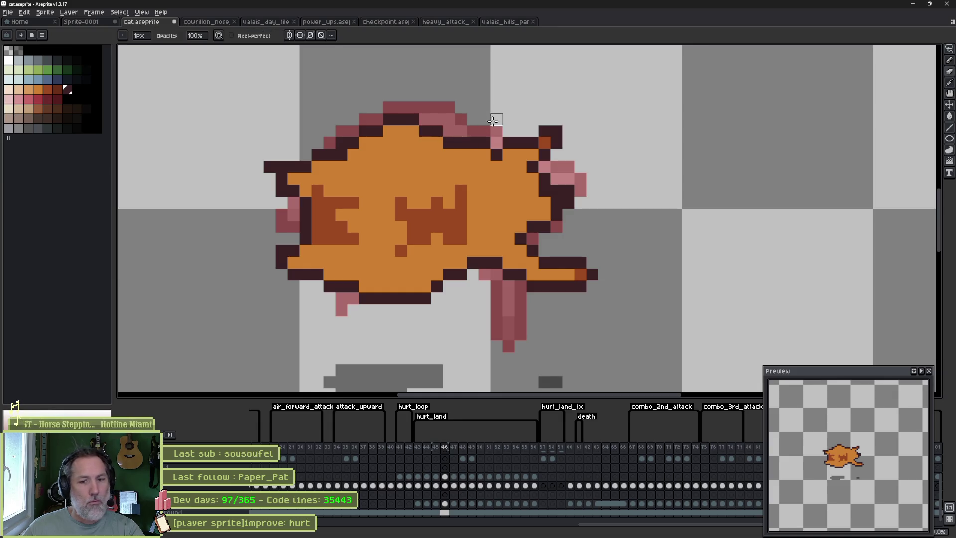
mouse_move(416, 119)
mouse_down()
mouse_move(386, 119)
mouse_move(386, 131)
mouse_up()
key(i)
key(b)
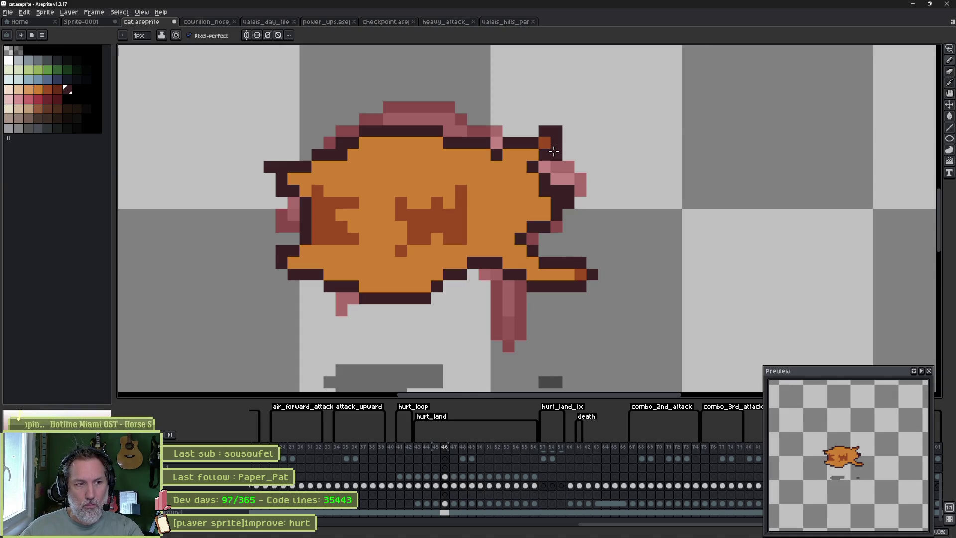
Step through frames 45 to 47 to check motion, then advance to frame 48.
key(Left)
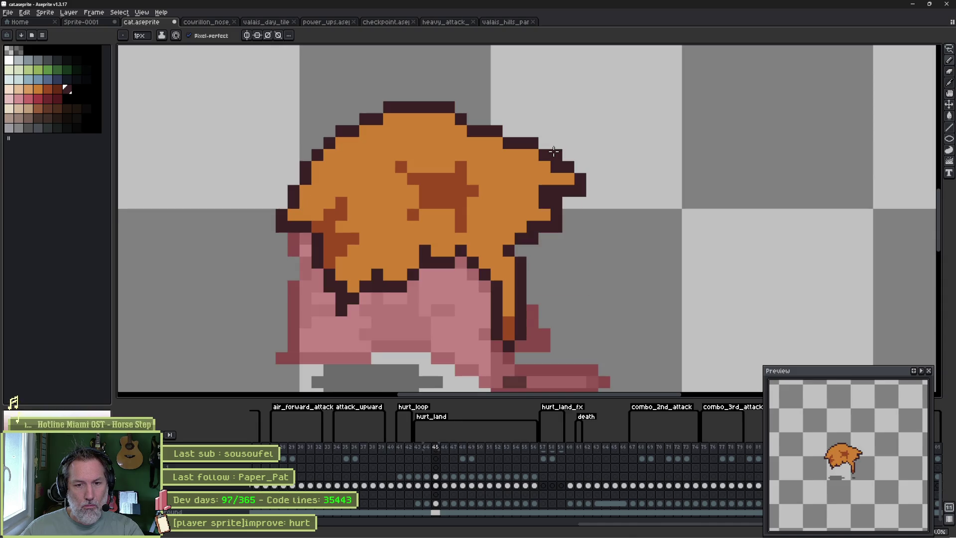
key(Right)
key(Right)
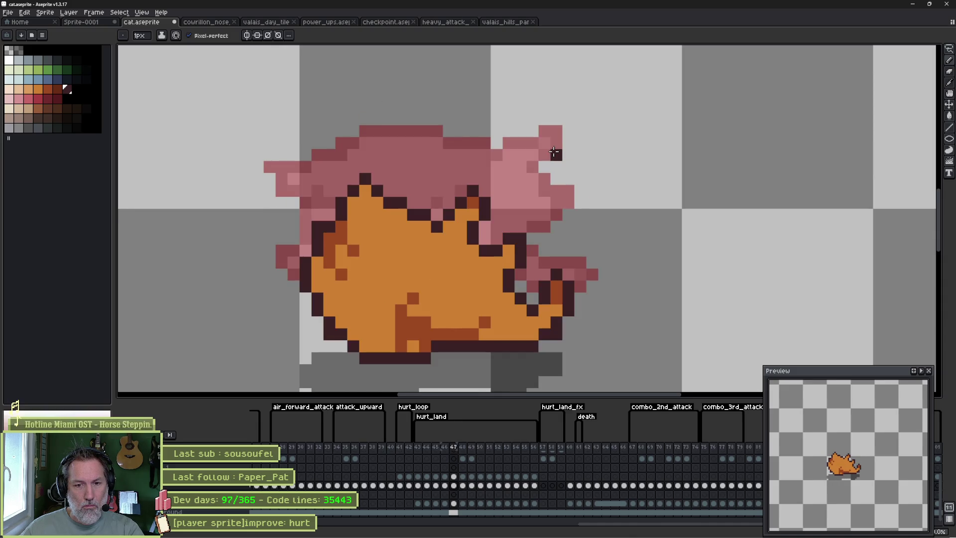
key(Right)
key(Right)
key(Left)
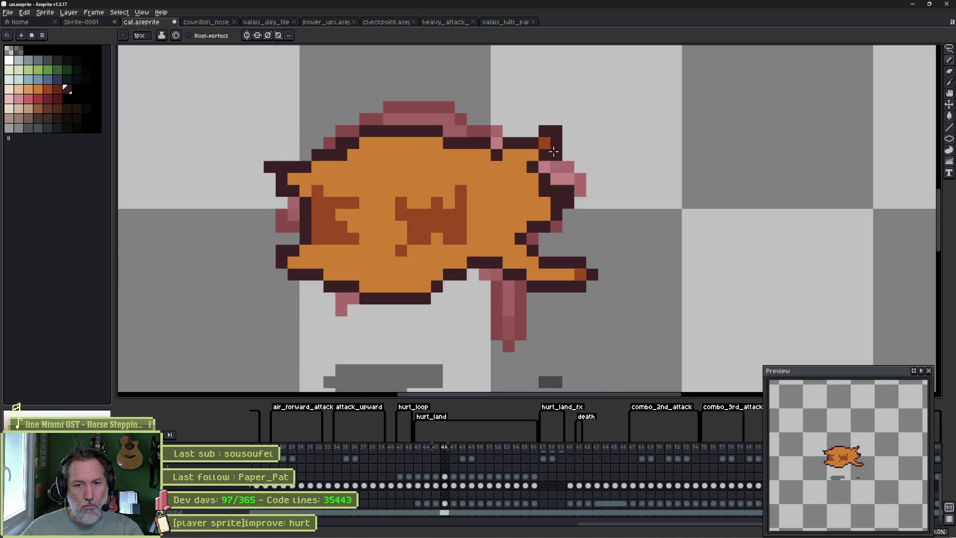
key(Left)
key(Left)
key(Left)
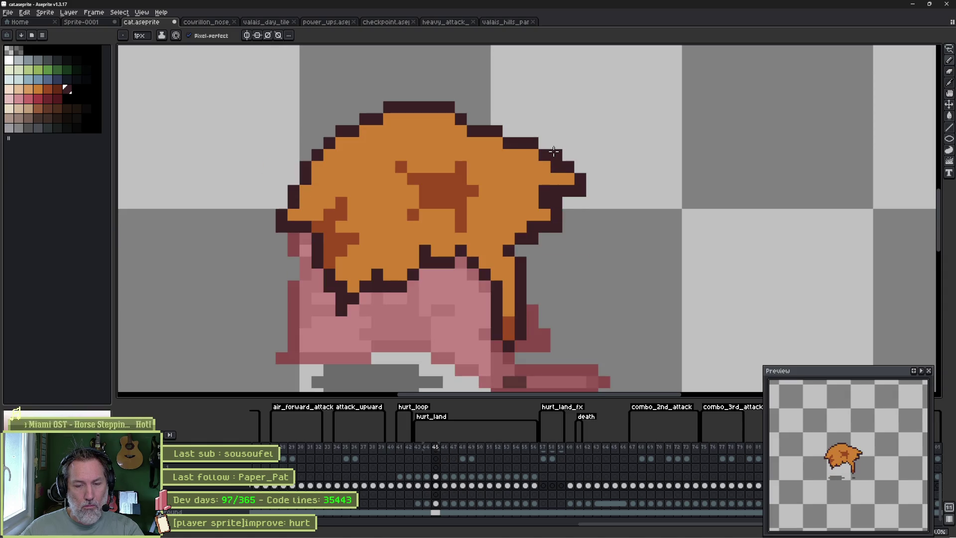
key(Right)
key(Right)
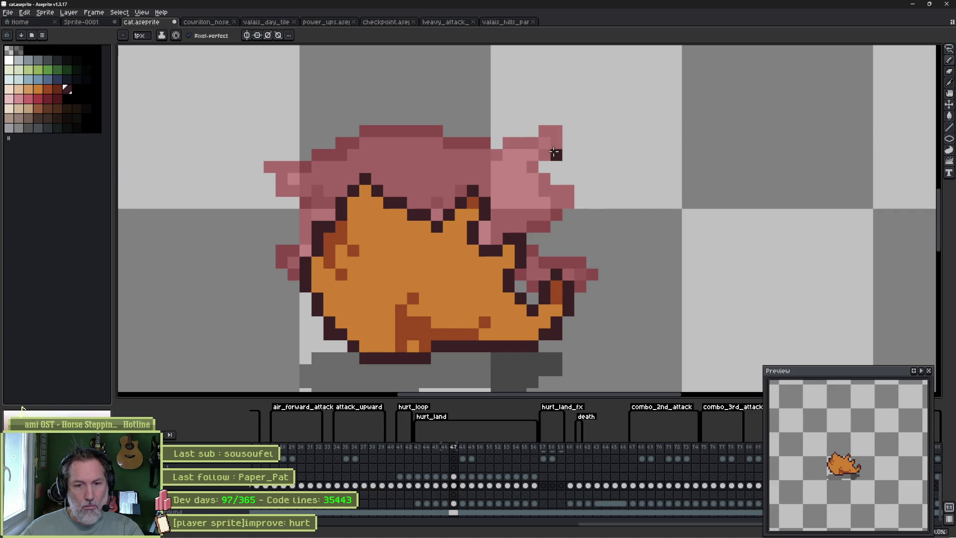
key(Right)
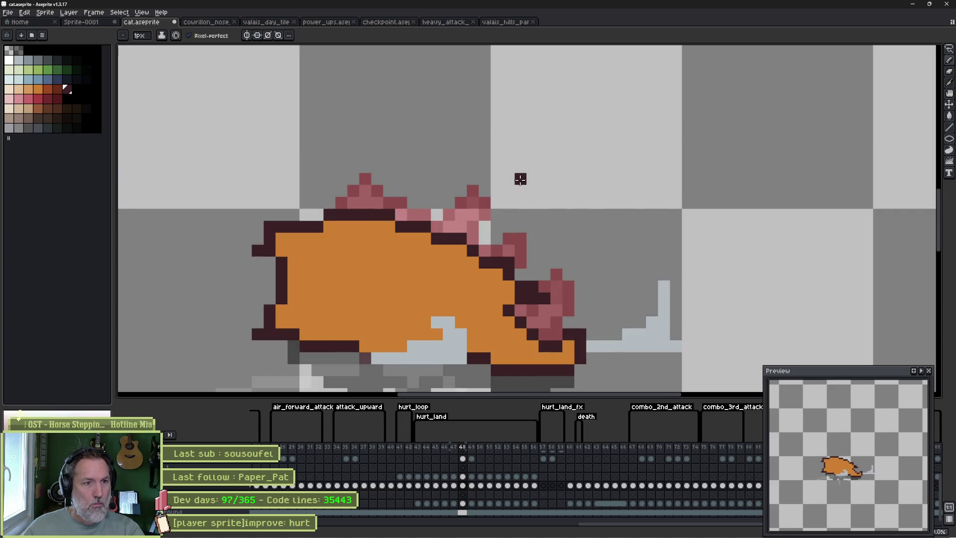
Fix the outline pixels along the cat's back and upper left edge in frame 48.
click(473, 230)
click(413, 238)
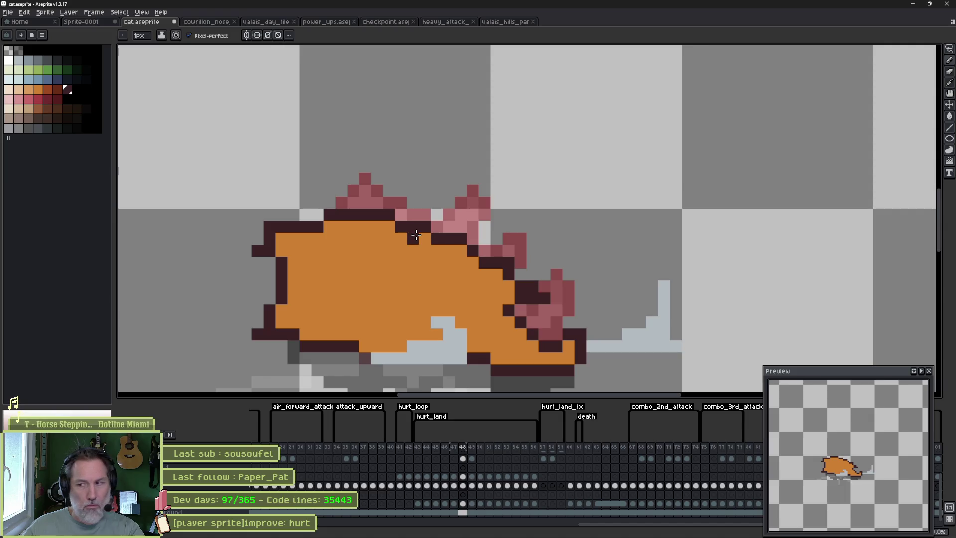
key(Left)
key(Right)
key(ctrl+z)
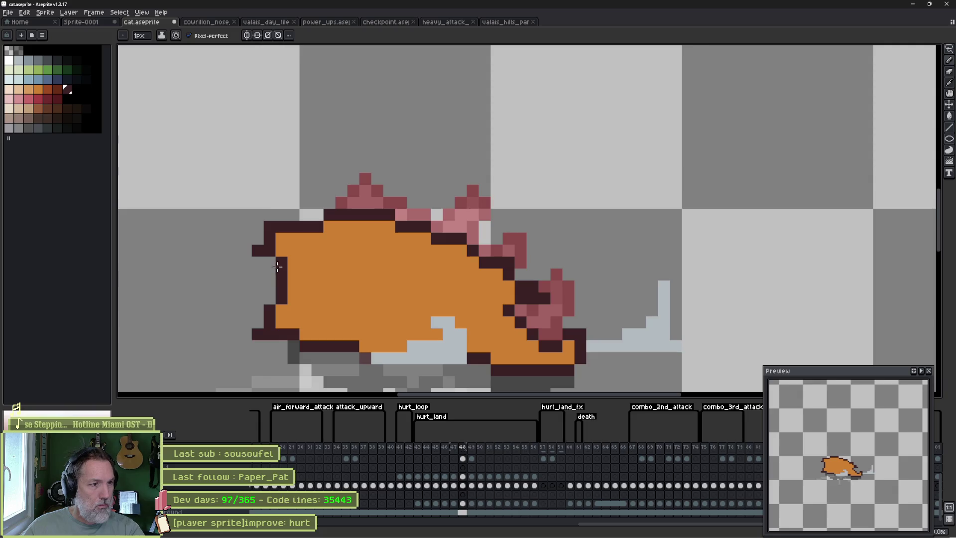
key(e)
click(281, 227)
key(b)
click(281, 238)
key(e)
click(269, 239)
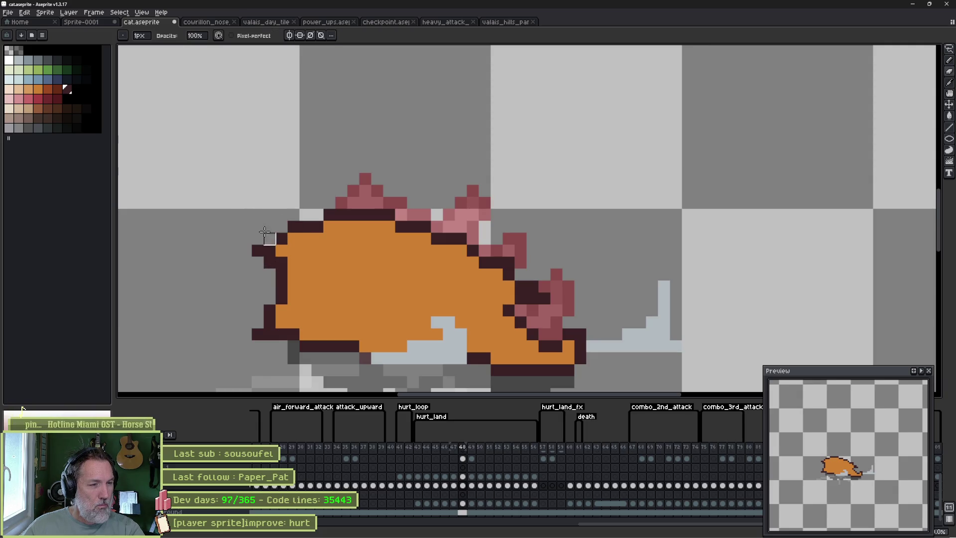
key(b)
Extend the dark outline down the cat's left side, removing stray pixels inside the body.
click(259, 258)
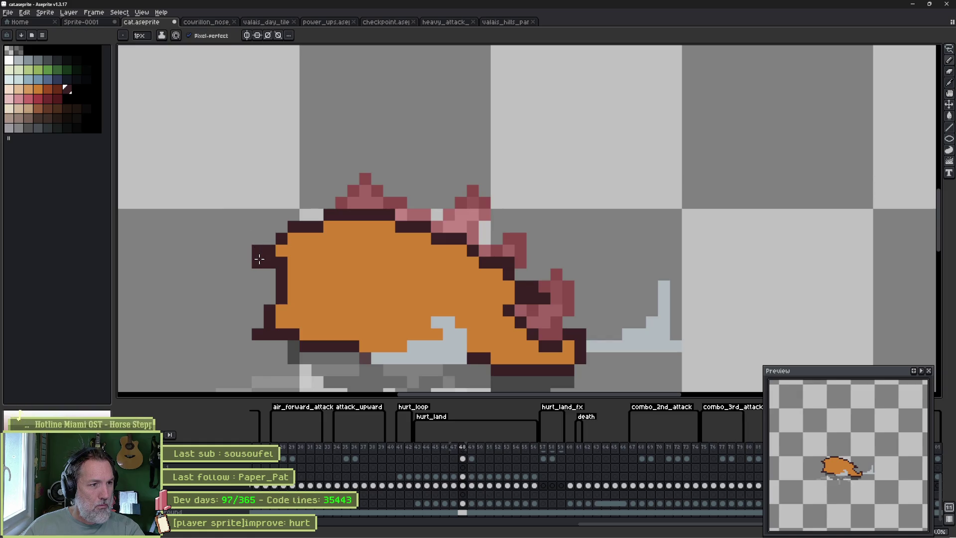
click(258, 275)
click(353, 251)
key(ctrl+z)
key(e)
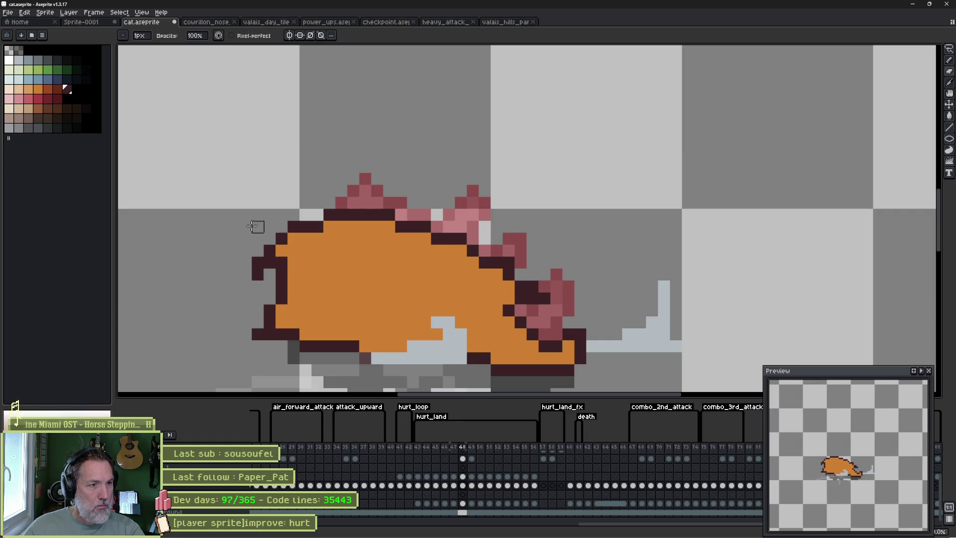
key(b)
click(260, 346)
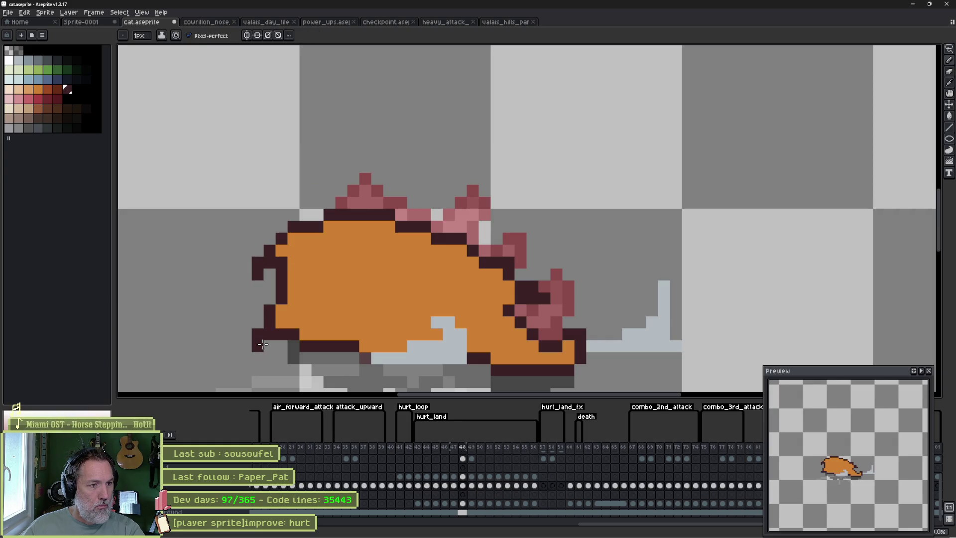
key(ctrl+z)
key(e)
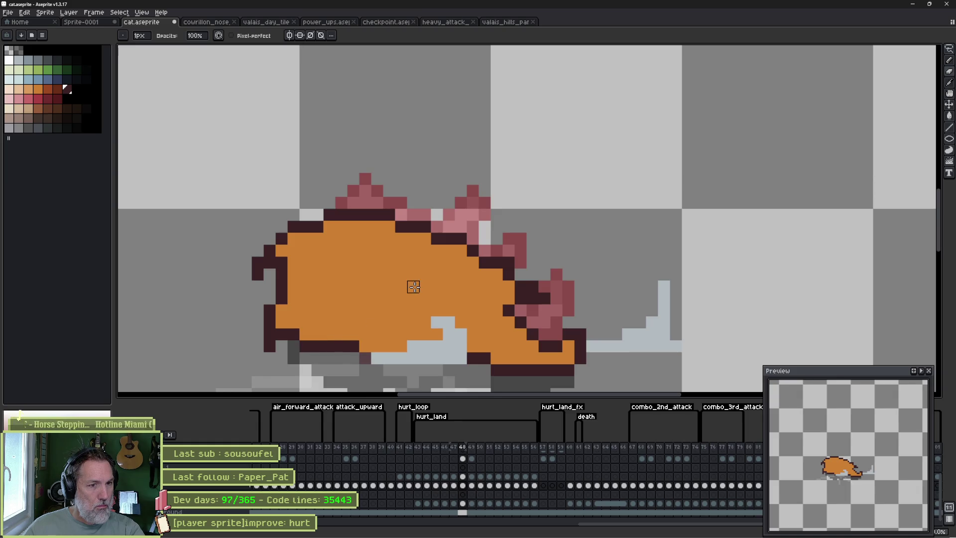
key(b)
Paint dark-orange shading down the cat's left flank and across its belly.
click(47, 89)
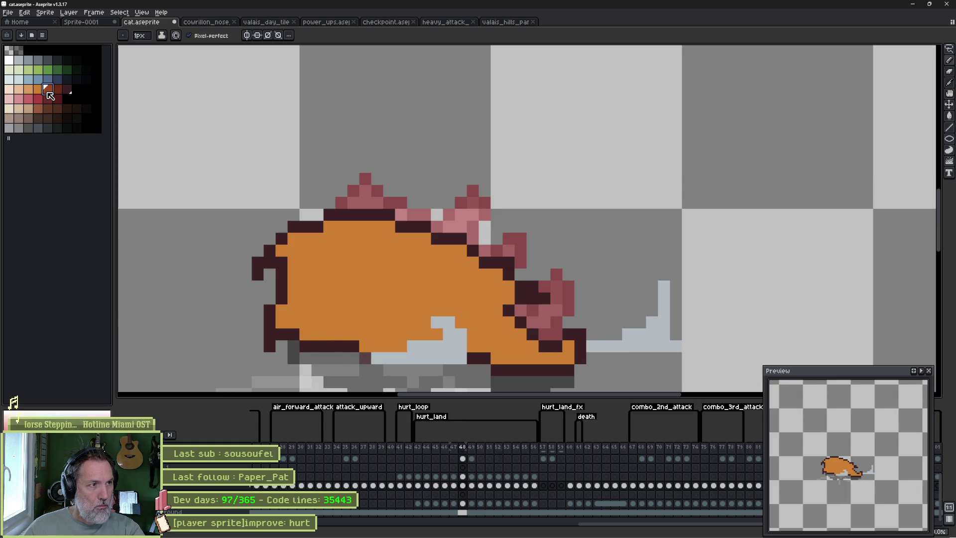
mouse_move(295, 258)
mouse_down()
mouse_move(294, 292)
mouse_move(323, 263)
mouse_move(305, 287)
mouse_move(317, 298)
mouse_up()
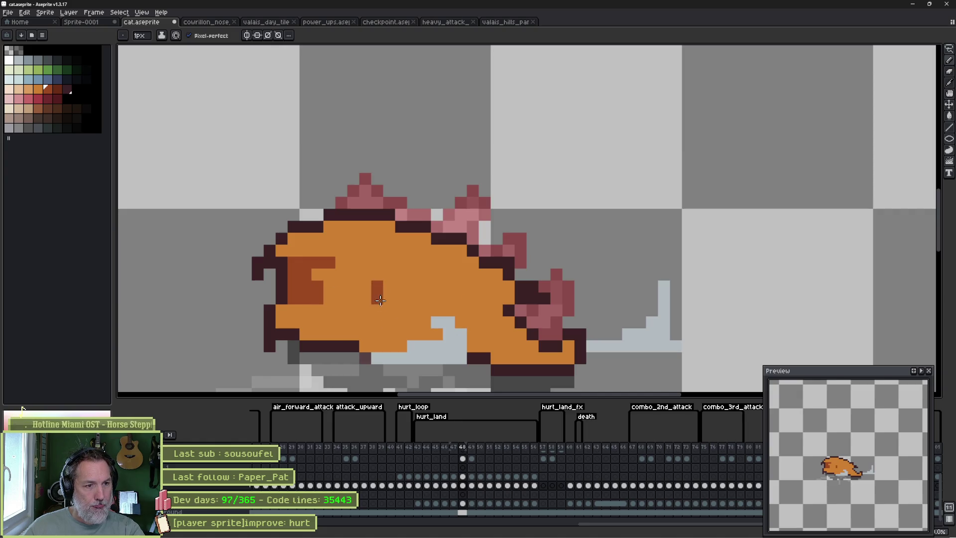
drag(377, 282, 377, 340)
mouse_move(456, 333)
mouse_down()
mouse_move(461, 309)
mouse_move(389, 304)
mouse_move(438, 299)
mouse_move(429, 332)
mouse_up()
click(441, 333)
click(413, 299)
click(537, 355)
key(ctrl+z)
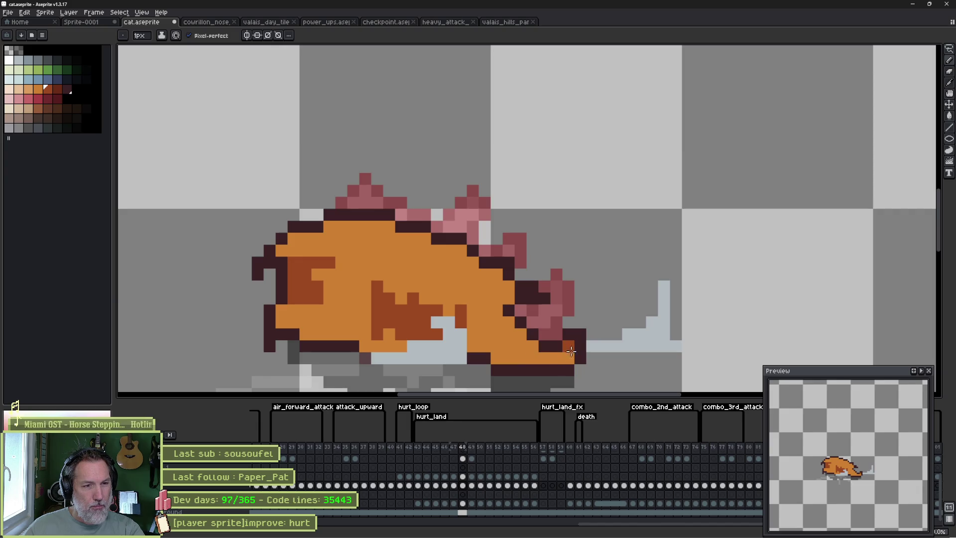
key(comma)
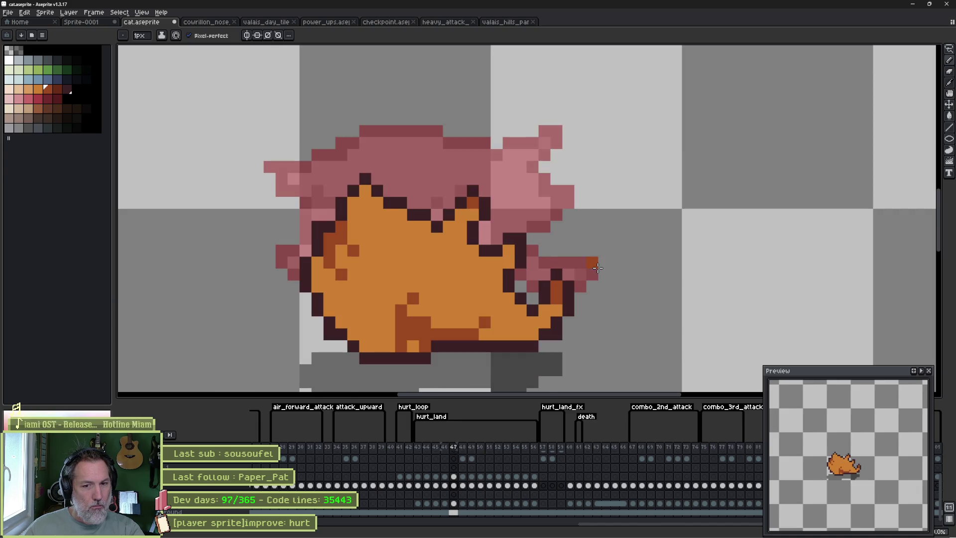
Step forward through frames 49 and 50, then save cat.aseprite with Ctrl+S.
key(period)
key(period)
key(period)
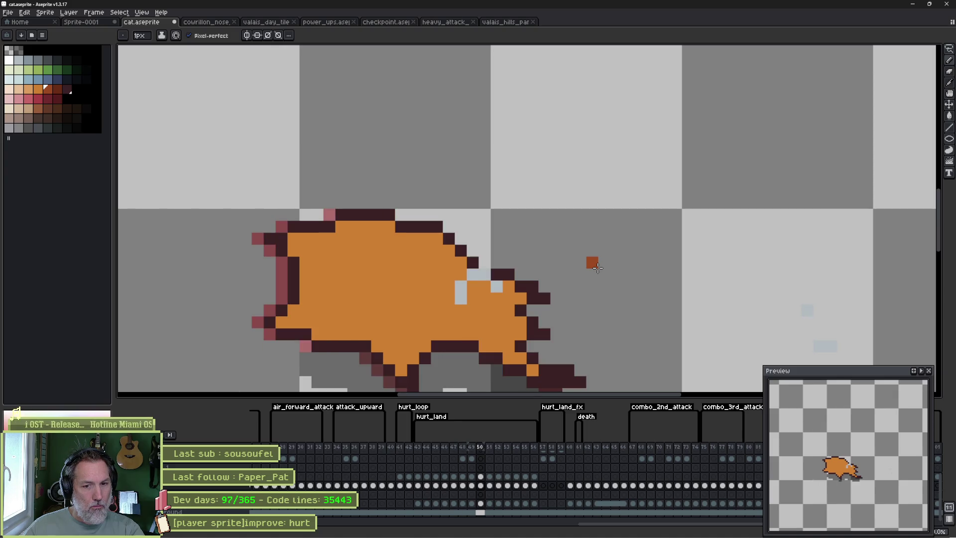
key(period)
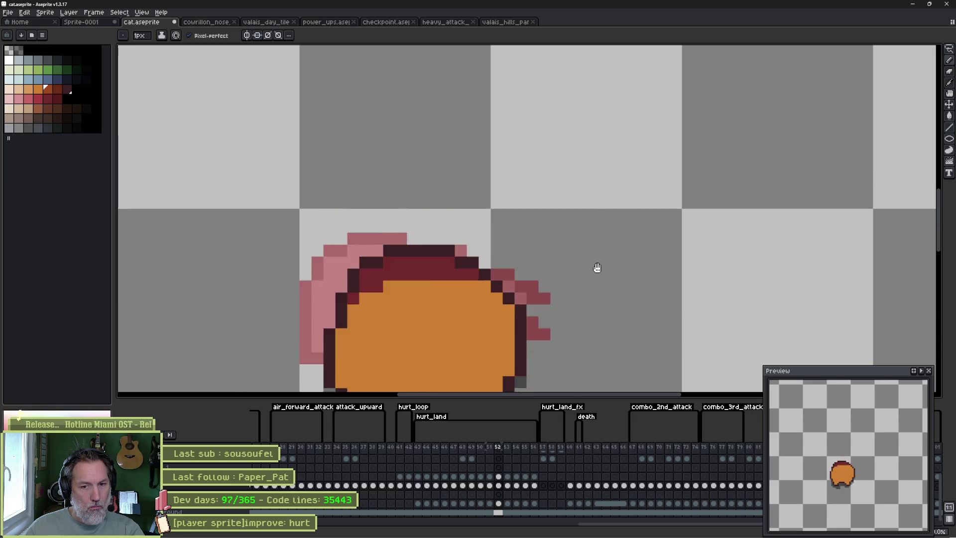
key(ctrl+s)
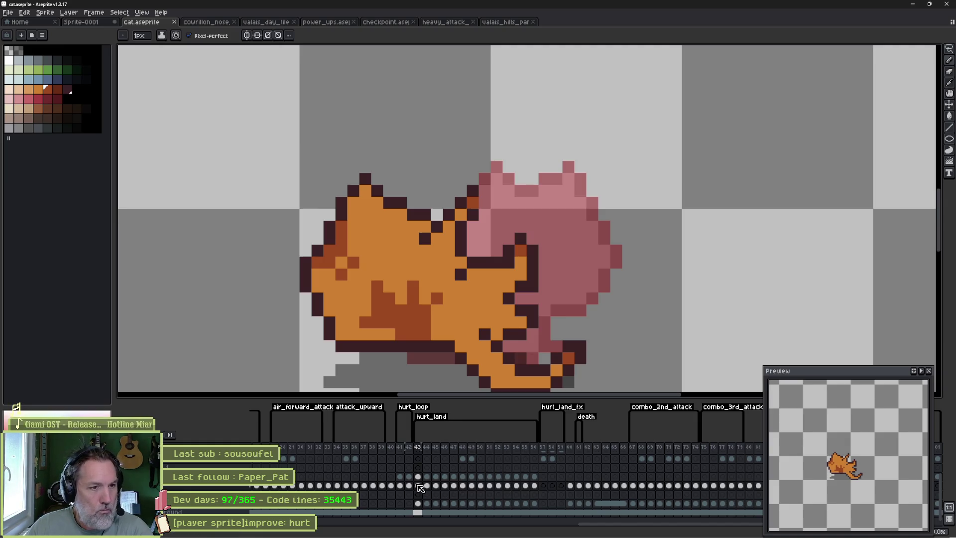
On frame 49, paint a dark-orange shading patch near the head plus a belly pixel.
key(Right)
key(Right)
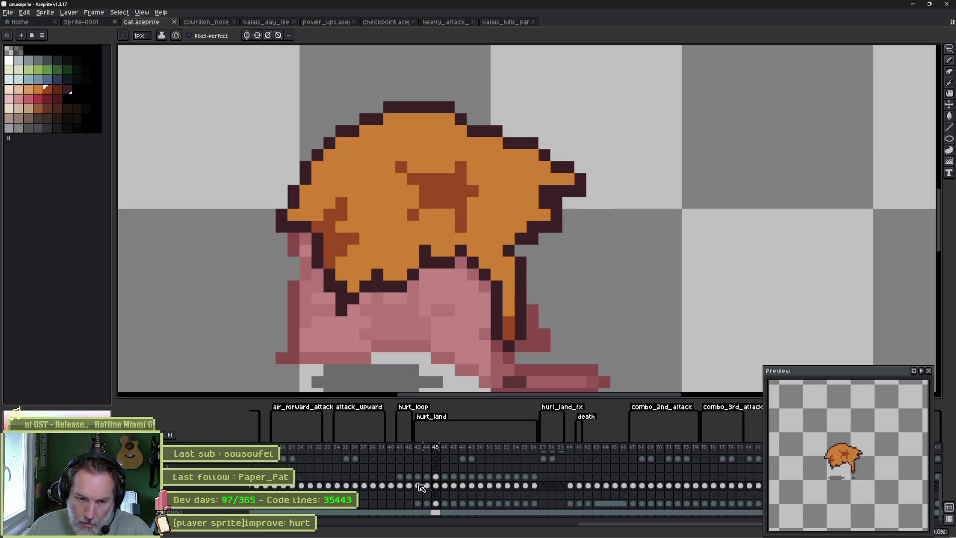
key(Right)
key(Right)
key(Right)
key(Right)
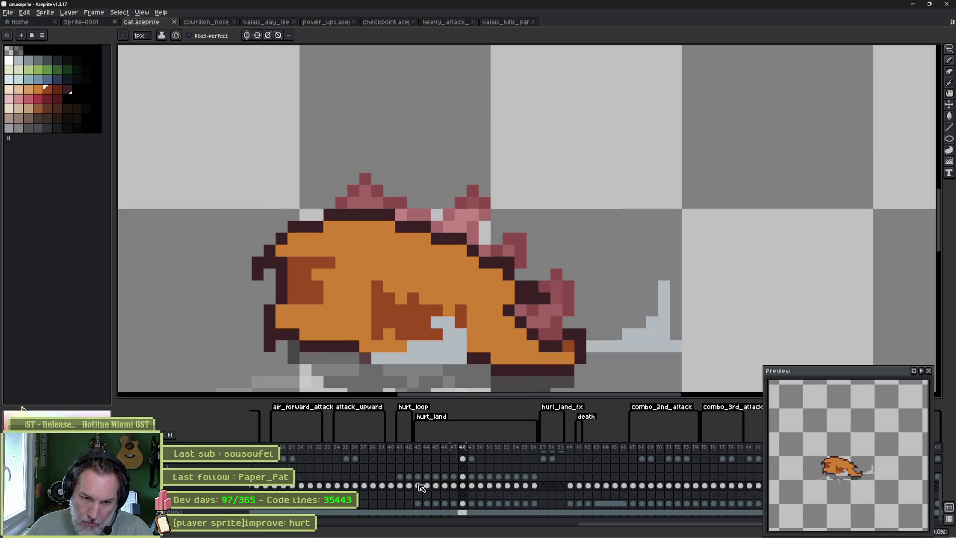
key(Right)
key(Left)
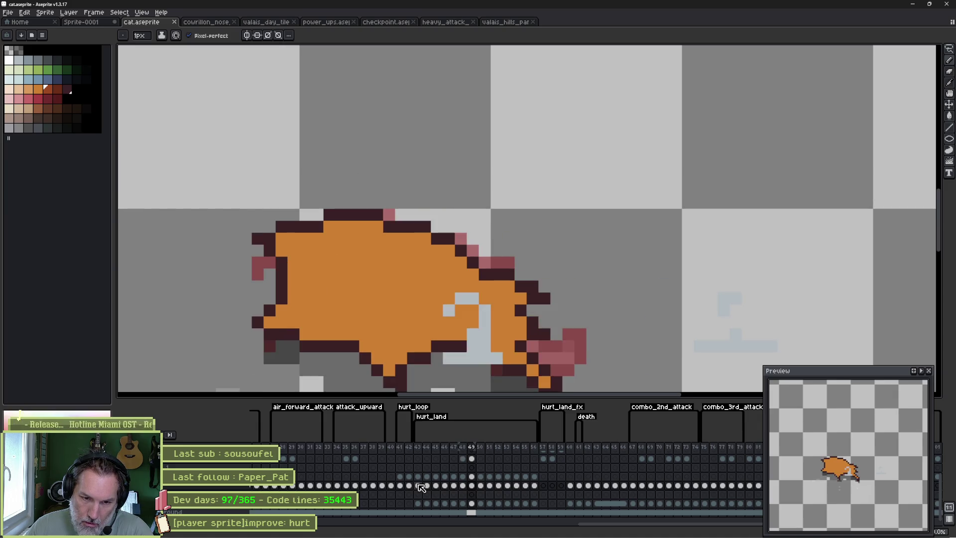
mouse_move(294, 264)
mouse_down()
mouse_move(319, 269)
mouse_move(303, 291)
mouse_move(294, 279)
mouse_move(314, 298)
mouse_up()
click(329, 262)
click(317, 275)
click(446, 273)
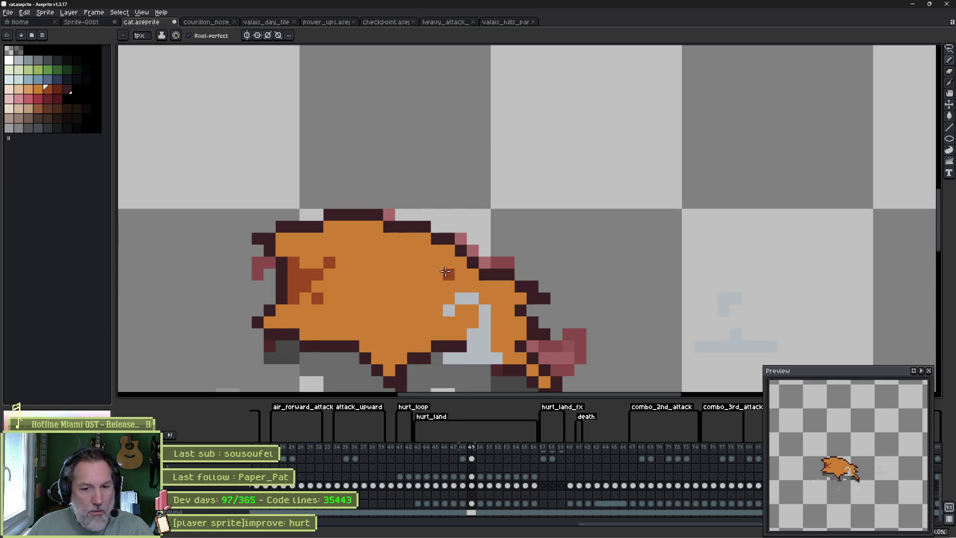
Flip between frames 48 and 49 to compare the new shading.
key(Right)
key(Left)
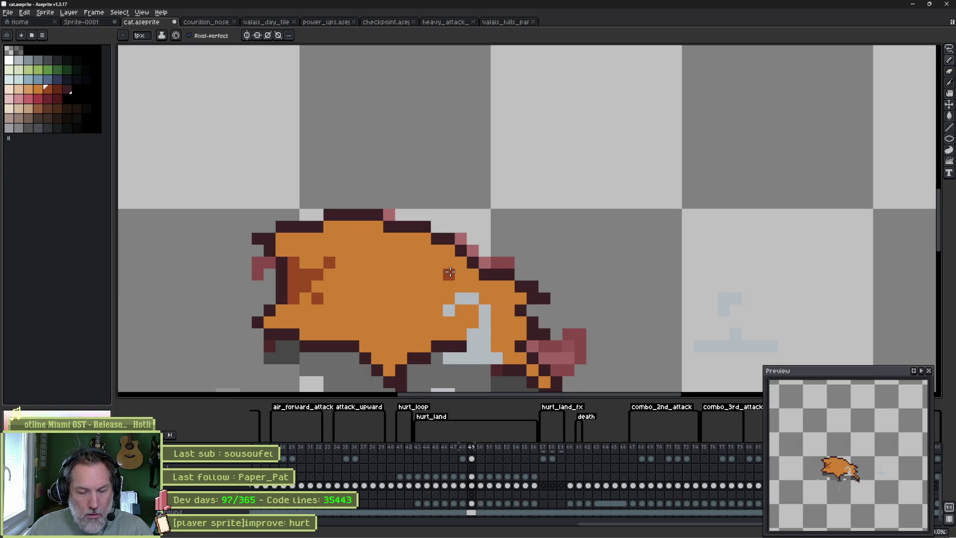
key(Left)
key(Right)
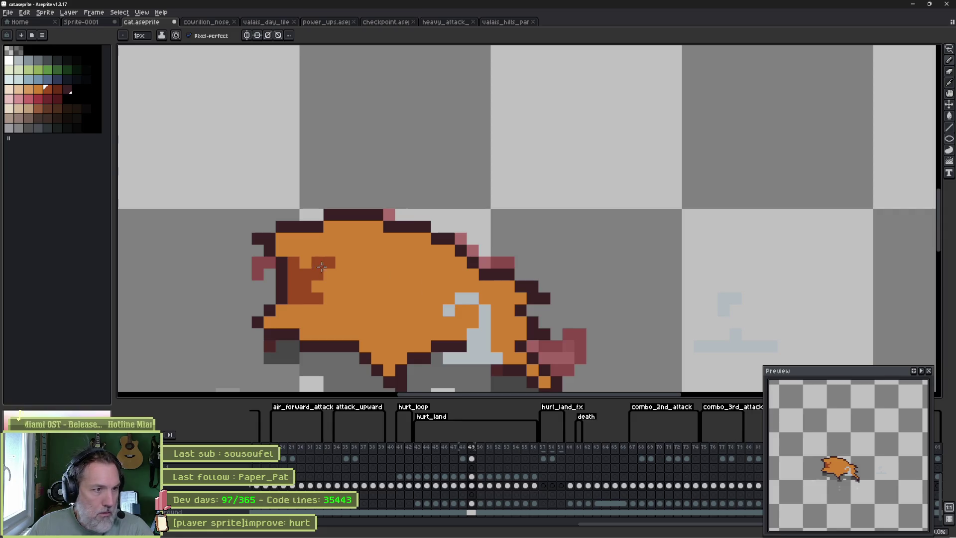
key(Left)
key(Right)
key(Left)
key(Right)
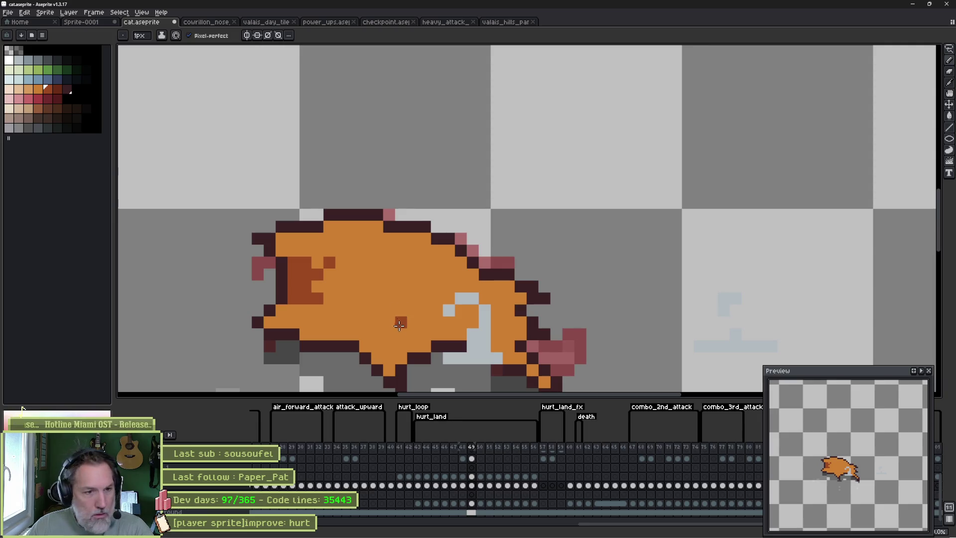
Step through frames 41 to 50 to review the motion, ending on frame 49.
key(Right)
key(Left)
key(Left)
key(Left)
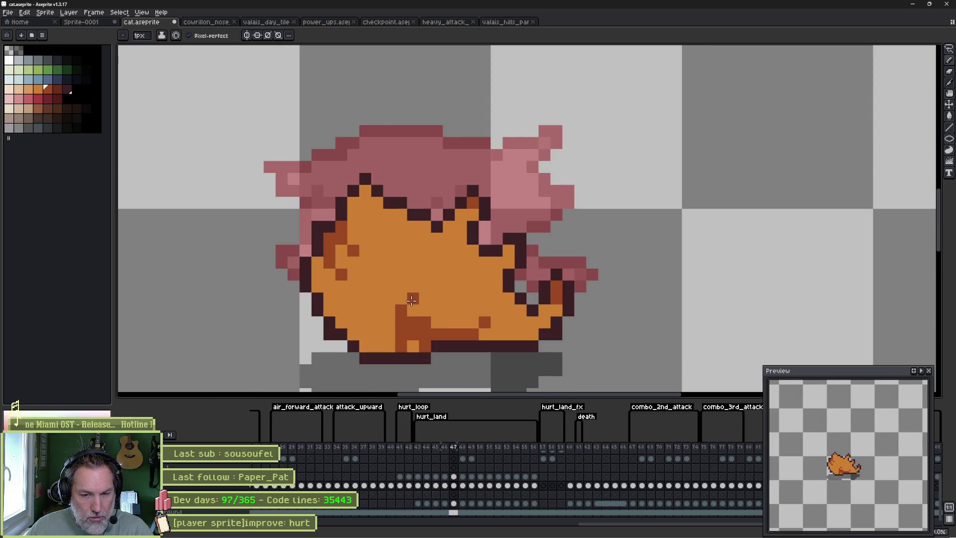
key(Left)
key(Left)
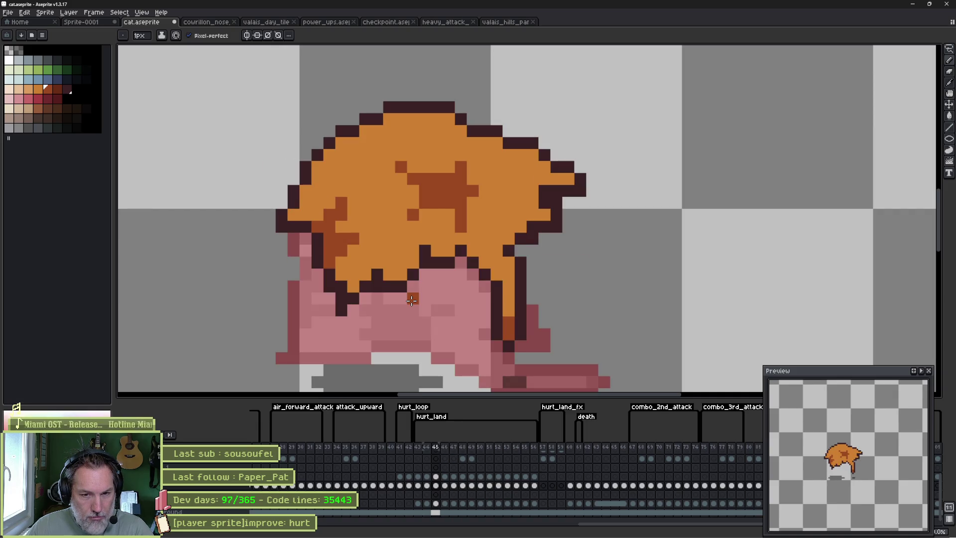
key(Left)
key(Left)
key(Left)
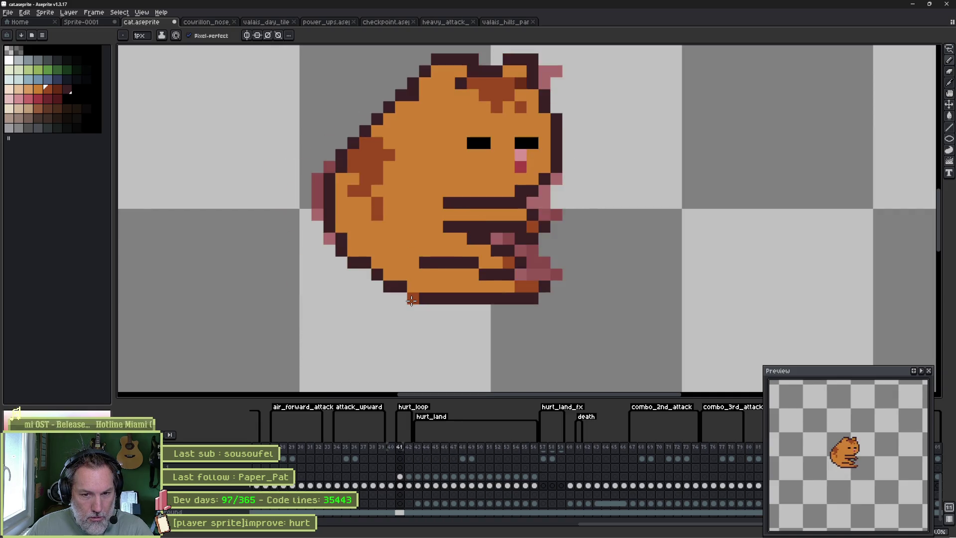
key(Right)
key(Right)
key(Right)
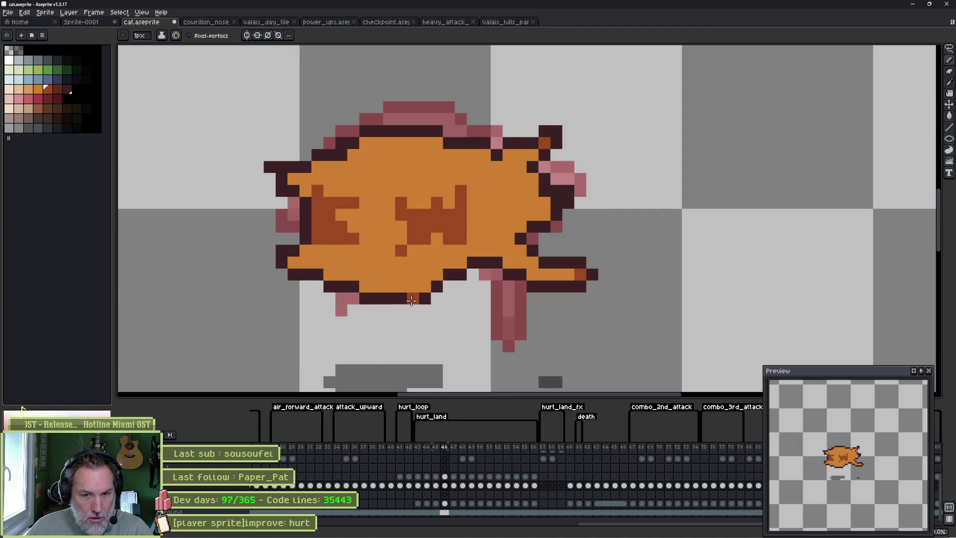
key(Right)
key(Right)
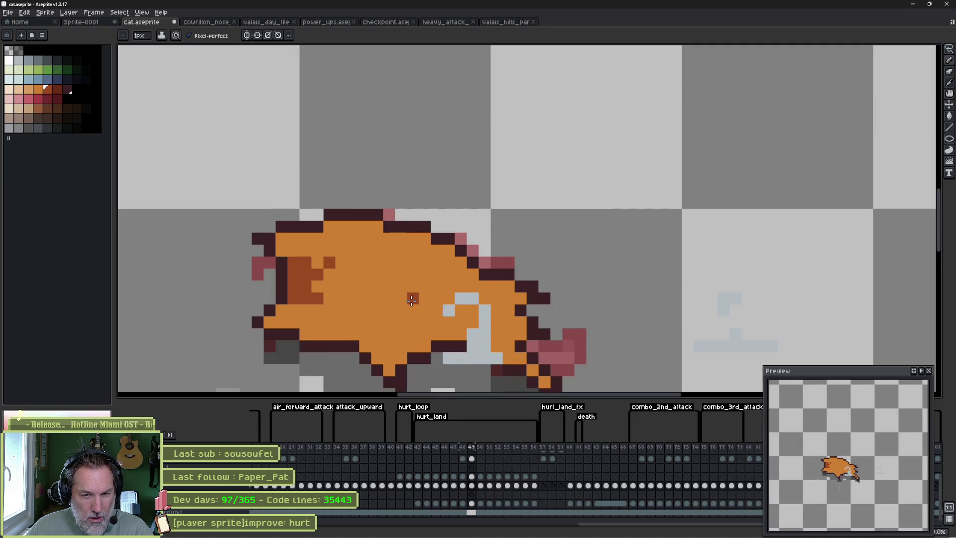
key(Left)
key(Left)
key(Left)
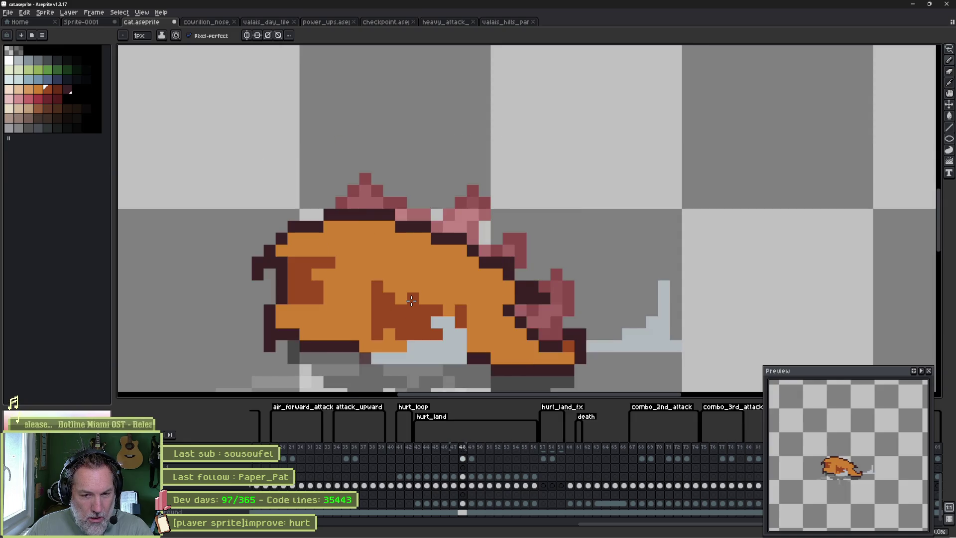
key(Left)
key(Right)
key(Right)
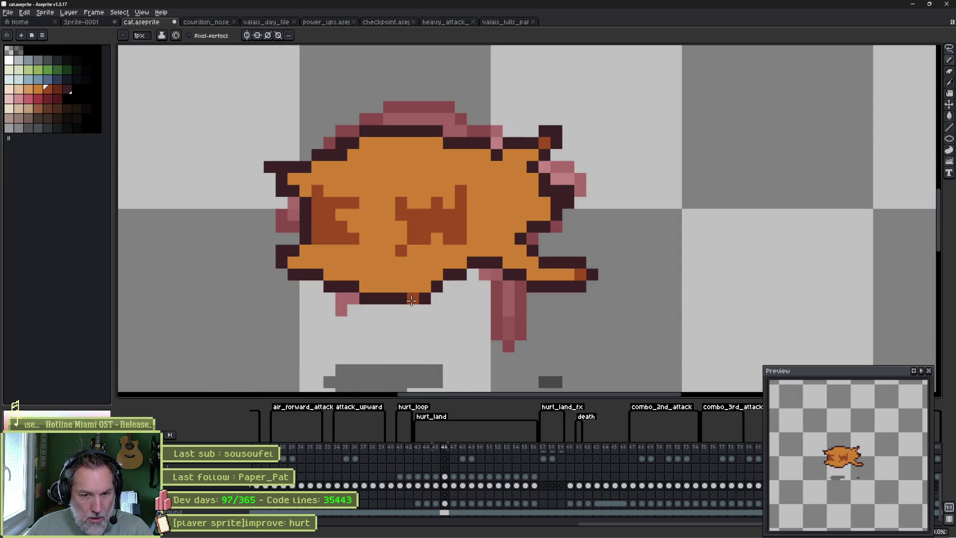
key(Right)
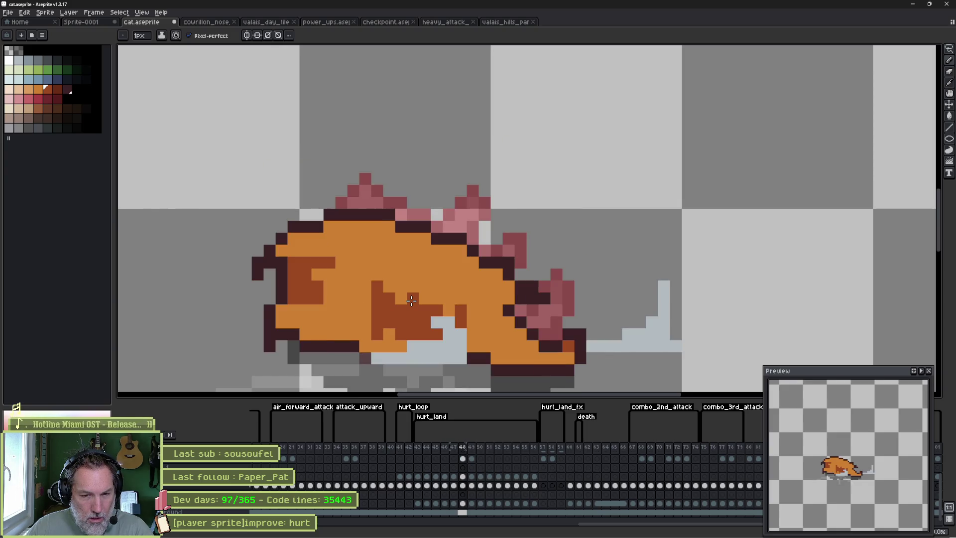
key(Right)
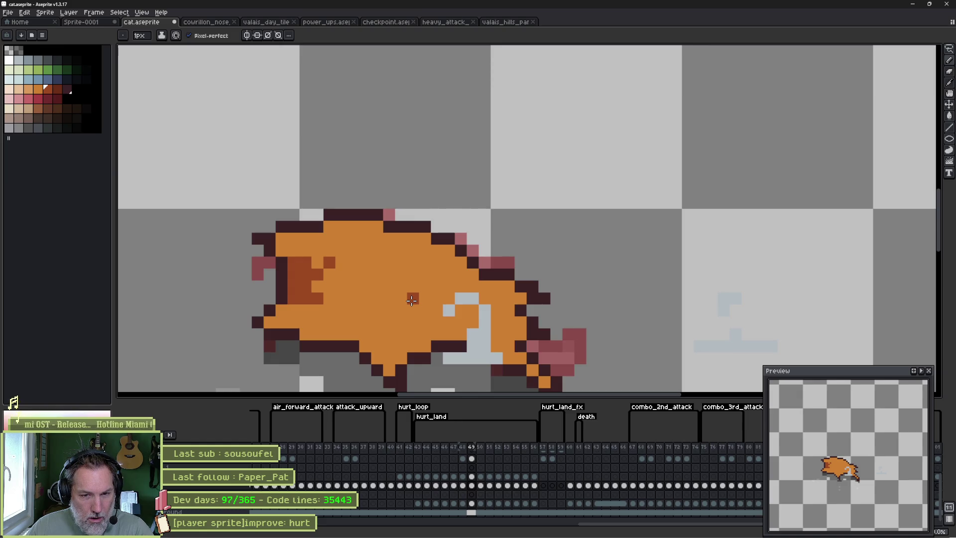
Repaint the brown shading patch on the cat's side in orange.
alt+click(404, 299)
click(413, 299)
mouse_move(327, 260)
mouse_down()
mouse_move(309, 294)
mouse_move(294, 264)
mouse_move(305, 294)
mouse_move(296, 297)
mouse_up()
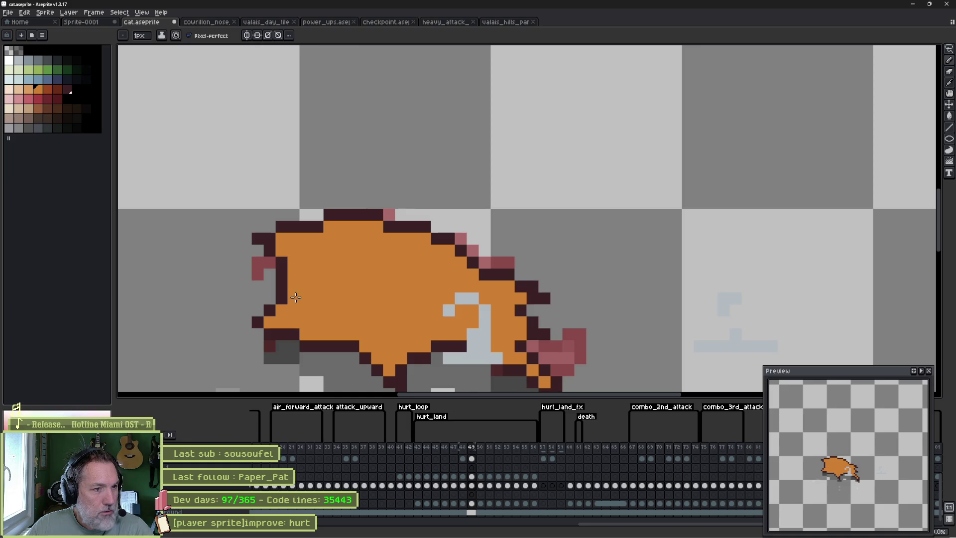
Dot black marker pixels on the cat's body and back, comparing against frame 48.
click(28, 51)
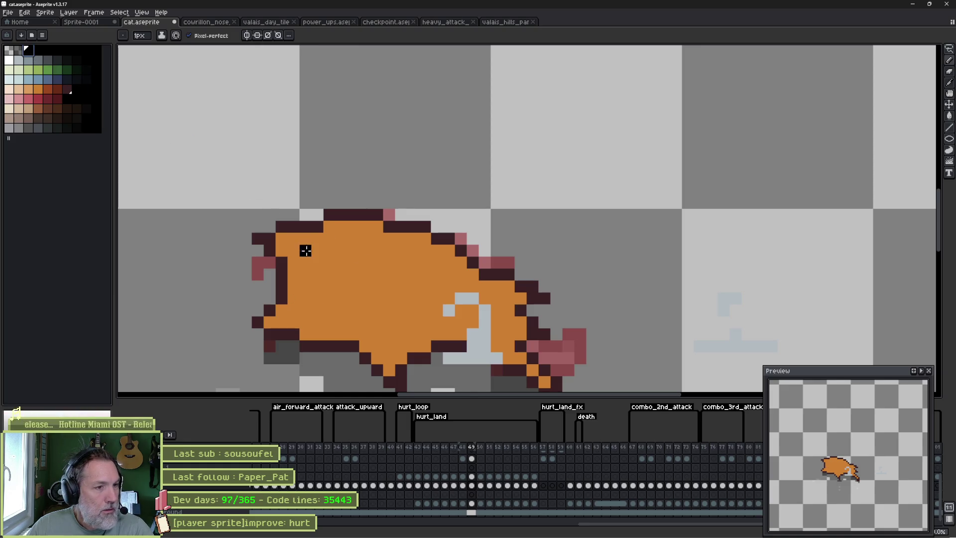
click(329, 263)
click(329, 298)
click(377, 298)
key(ctrl+z)
click(484, 274)
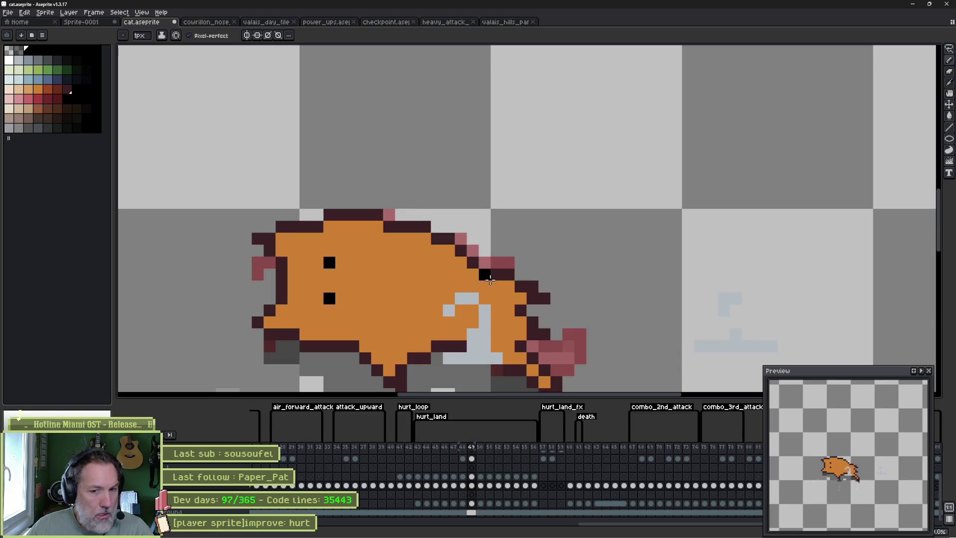
key(Left)
key(Right)
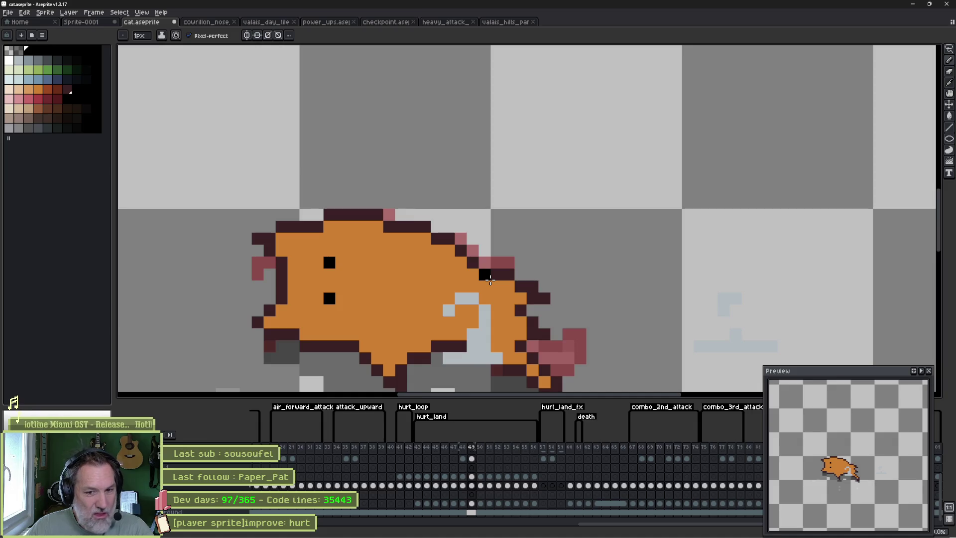
key(Left)
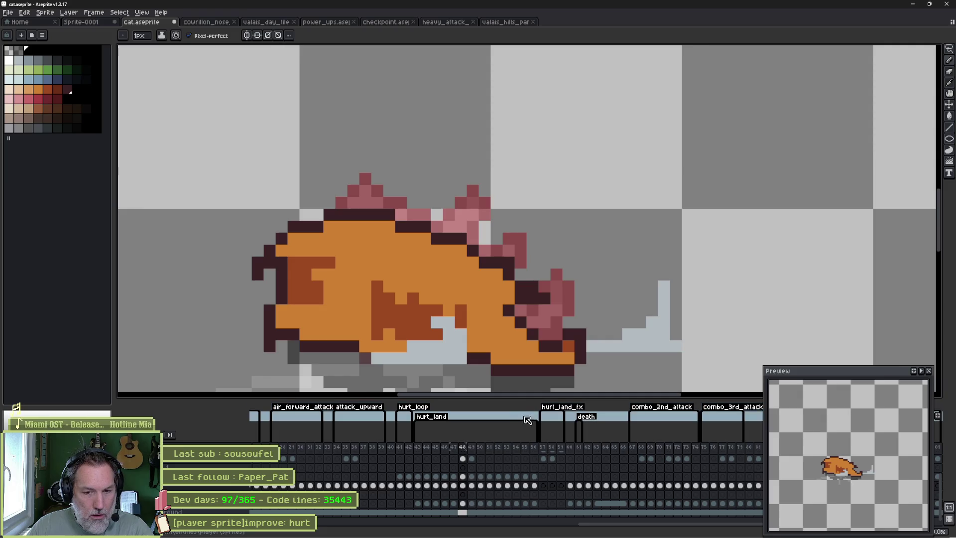
Clear frame 49's cat cel and draw a new sprawled outline in the dark colour.
key(Right)
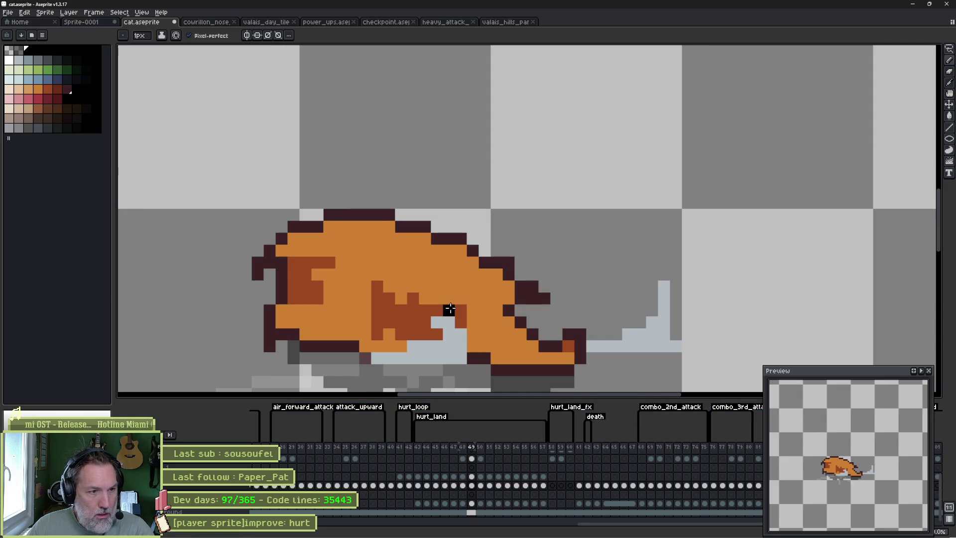
click(472, 486)
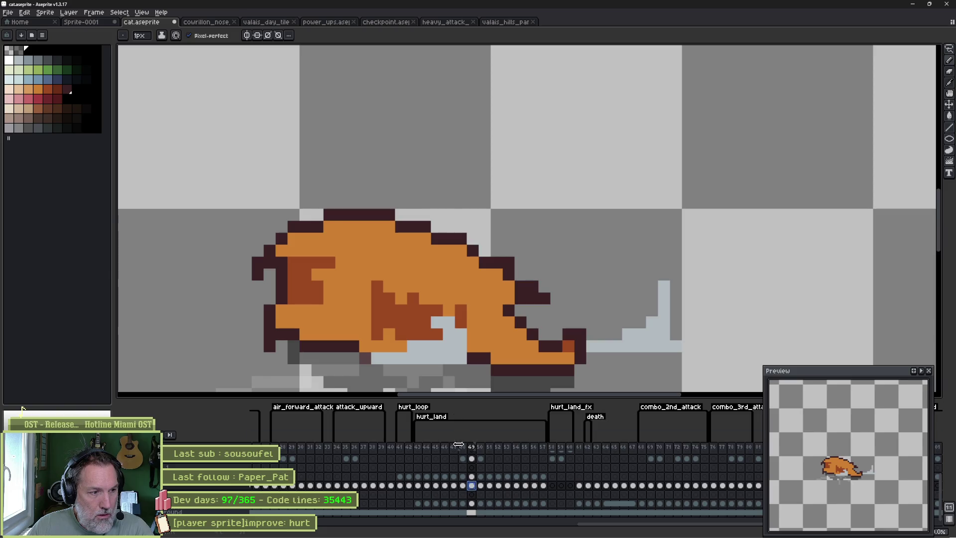
key(Delete)
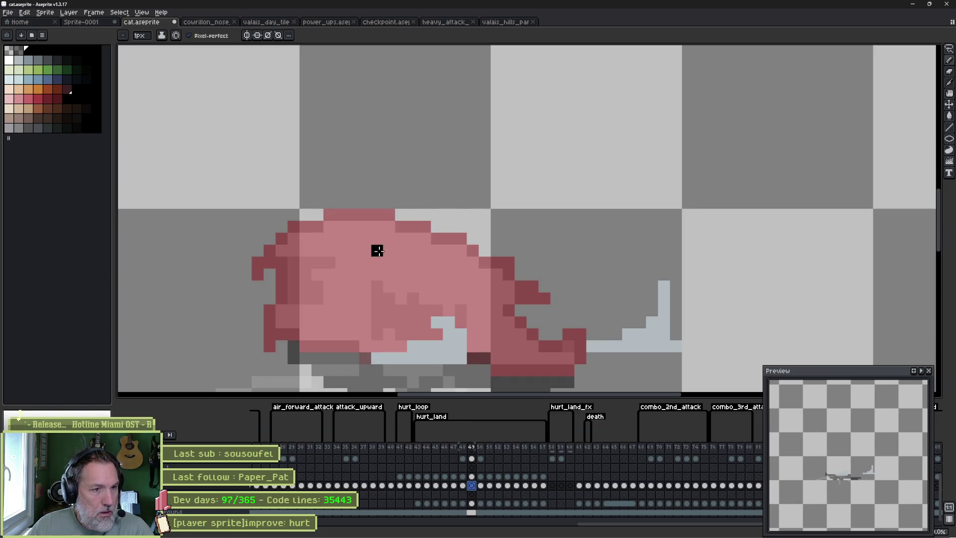
click(67, 90)
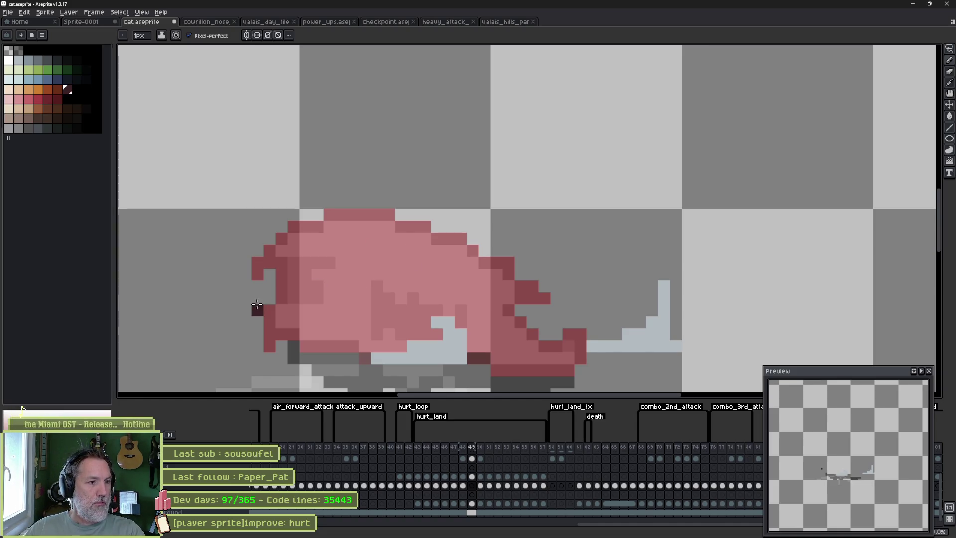
mouse_move(257, 309)
mouse_down()
mouse_move(271, 324)
mouse_move(285, 268)
mouse_move(321, 225)
mouse_move(394, 226)
mouse_move(425, 261)
mouse_move(413, 323)
mouse_move(437, 334)
mouse_up()
click(449, 310)
mouse_move(426, 263)
mouse_down()
mouse_move(497, 289)
mouse_move(509, 252)
mouse_move(522, 334)
mouse_move(574, 341)
mouse_move(605, 364)
mouse_move(468, 370)
mouse_up()
drag(368, 358, 291, 343)
click(346, 288)
key(ctrl+z)
Paint Bucket the outlined body orange, undoing a stray black fill, then compare with frame 50.
click(38, 89)
click(320, 275)
key(g)
click(322, 277)
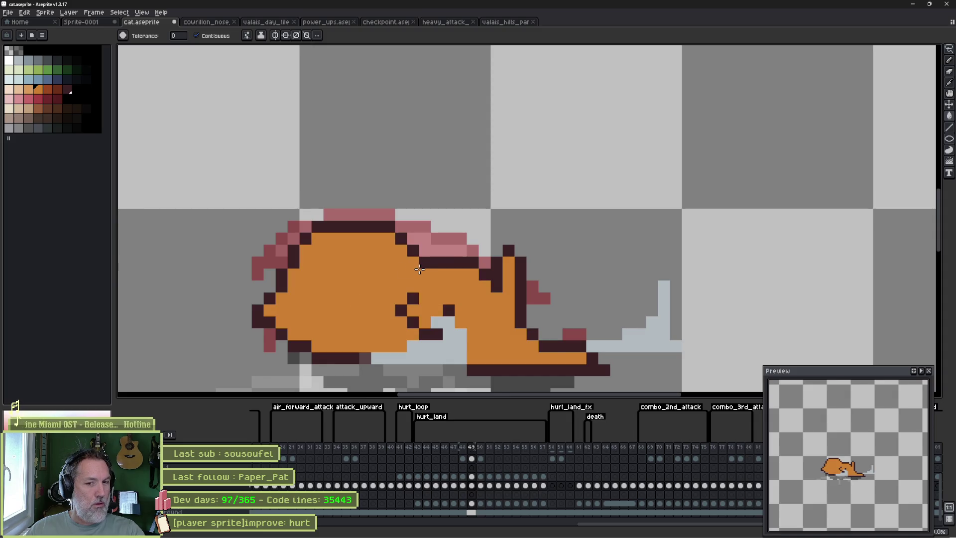
click(317, 214)
key(ctrl+z)
click(28, 50)
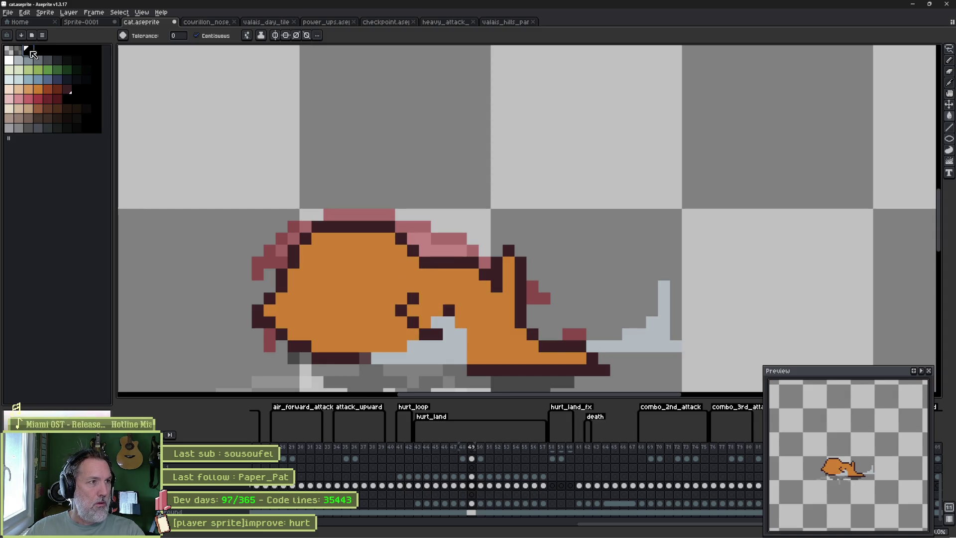
click(342, 251)
key(b)
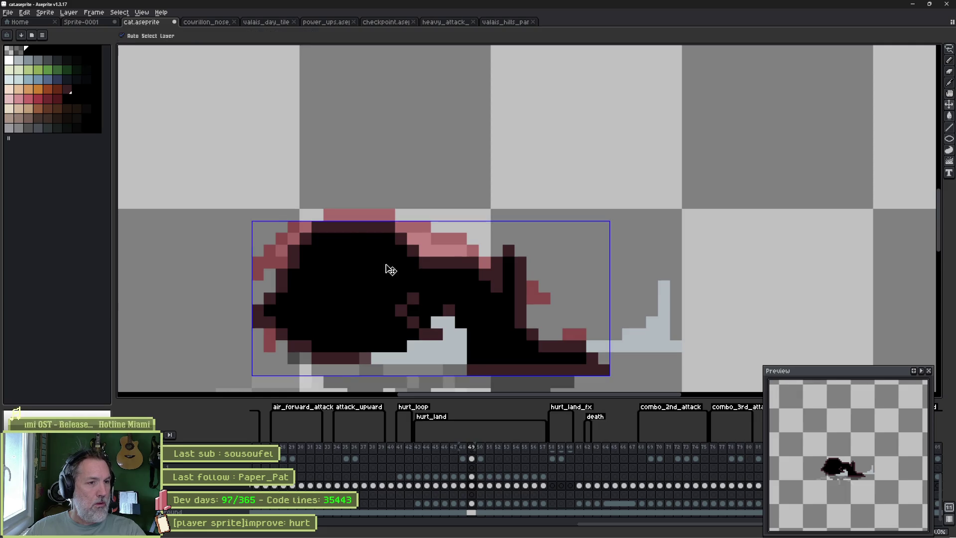
key(ctrl+z)
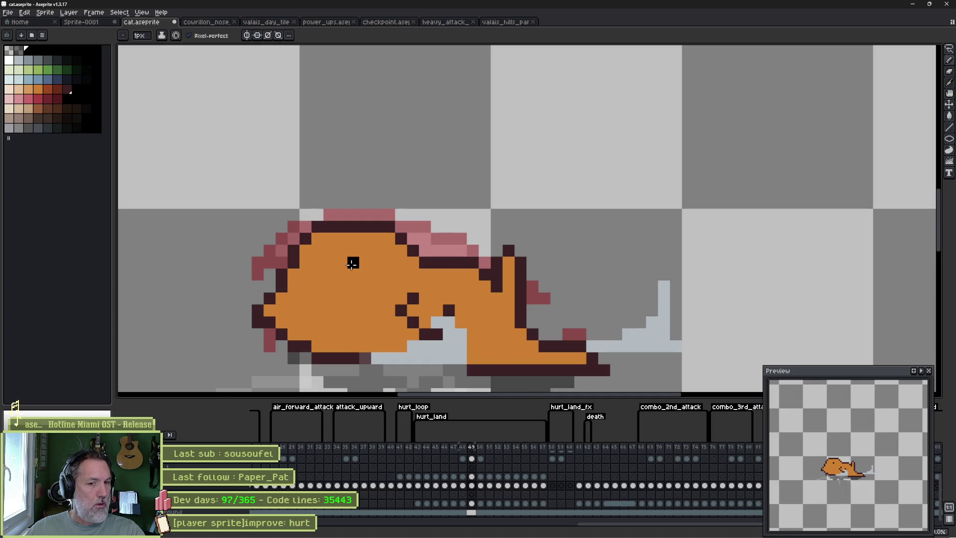
key(Right)
key(Right)
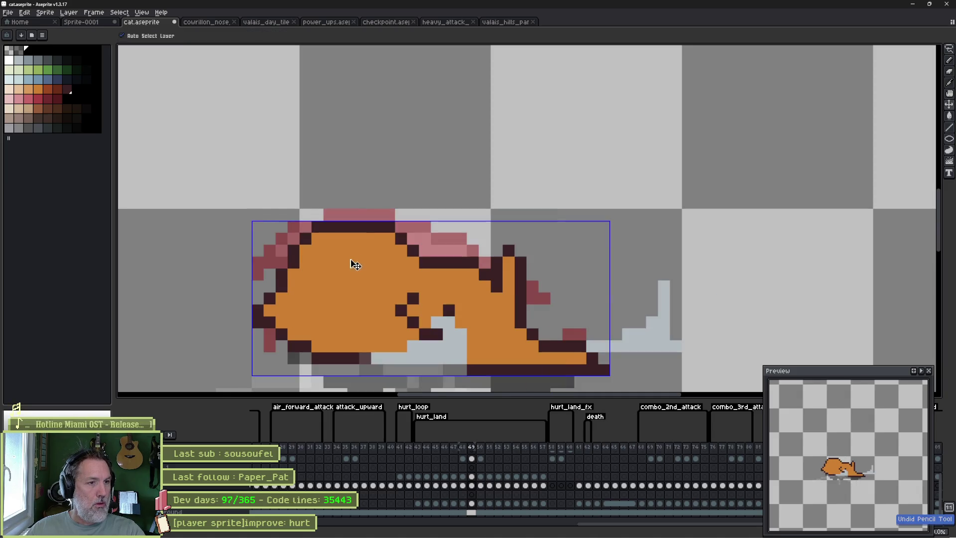
key(Left)
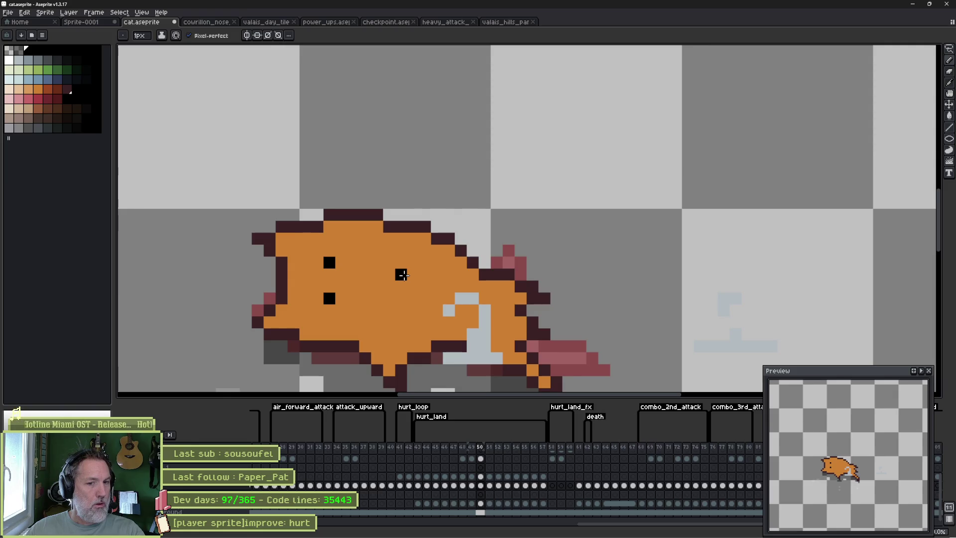
Preview frames 49–51, then select the timeline frame range from frame 43 onward.
key(Right)
key(Right)
key(Left)
key(Left)
key(Right)
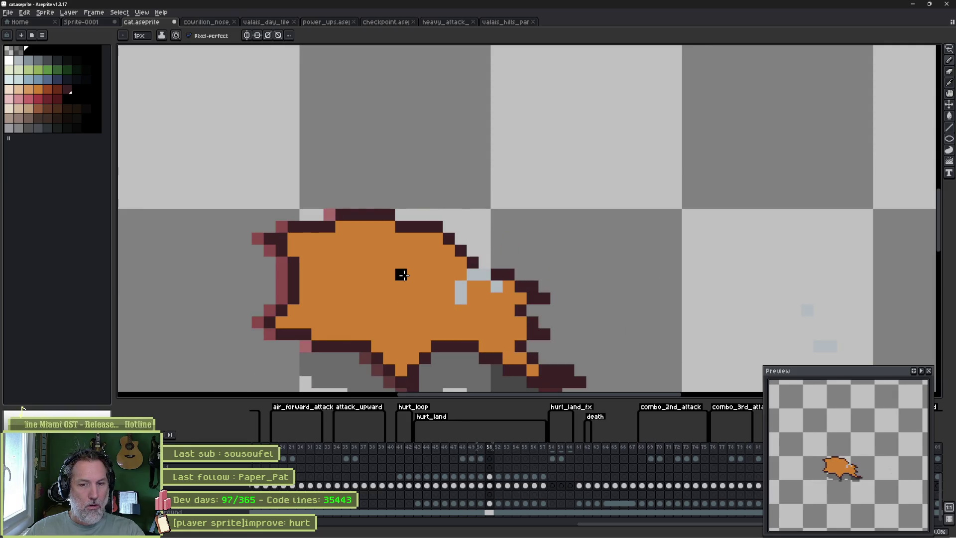
key(Left)
key(Left)
key(Left)
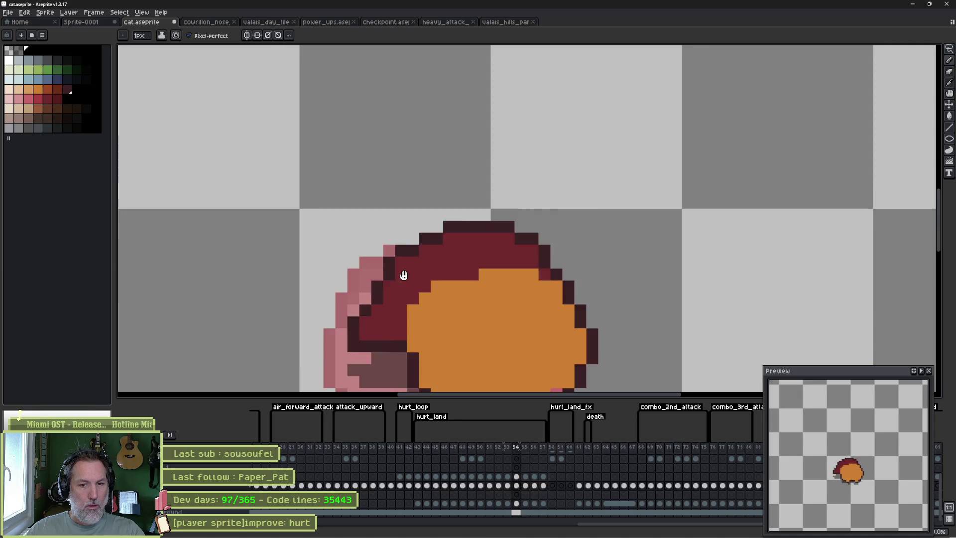
key(Right)
key(Right)
key(Right)
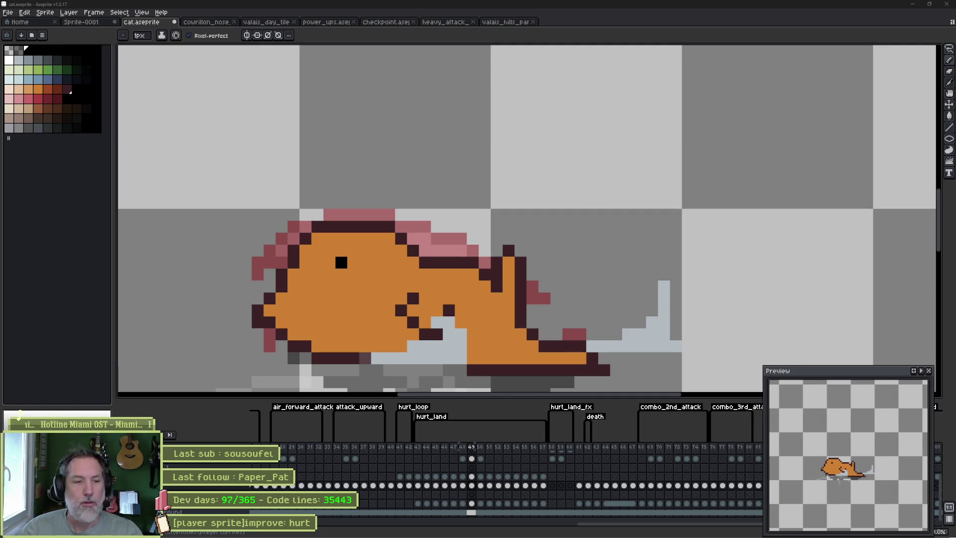
drag(419, 447, 537, 451)
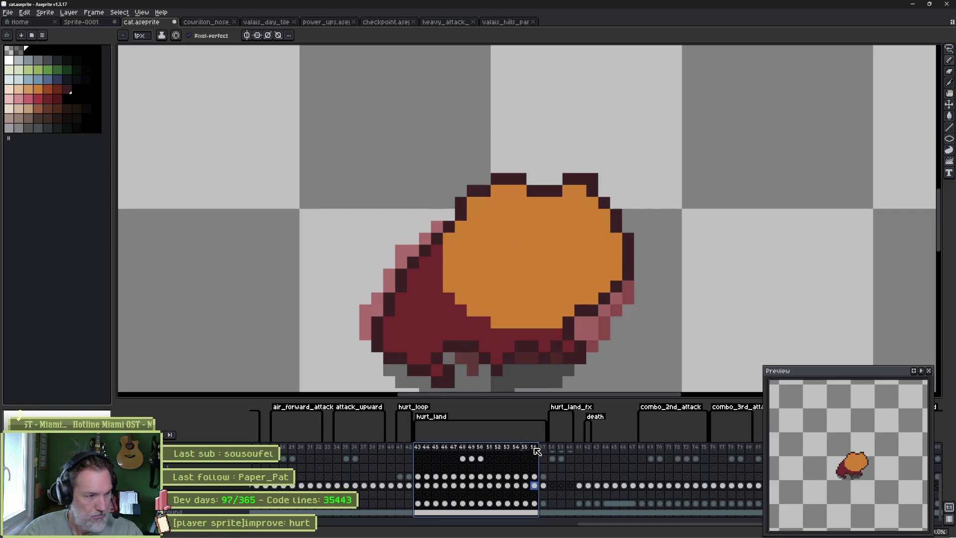
Select whole frames 49–57 across all layers in the timeline and copy them.
click(241, 490)
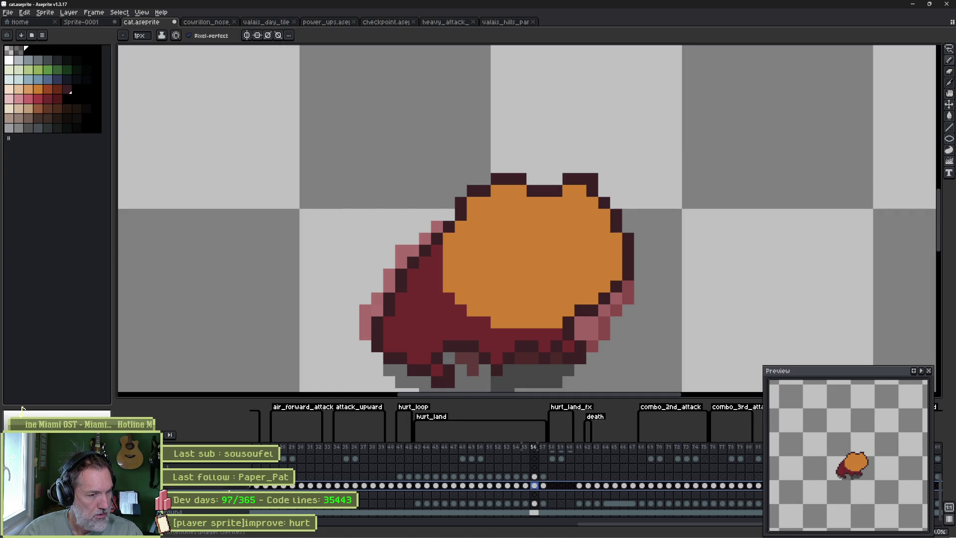
click(453, 486)
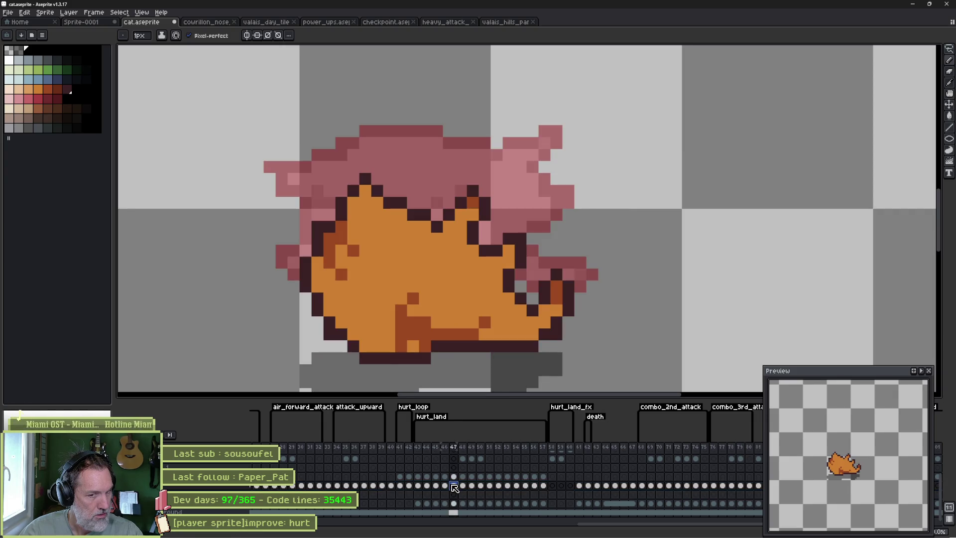
click(464, 488)
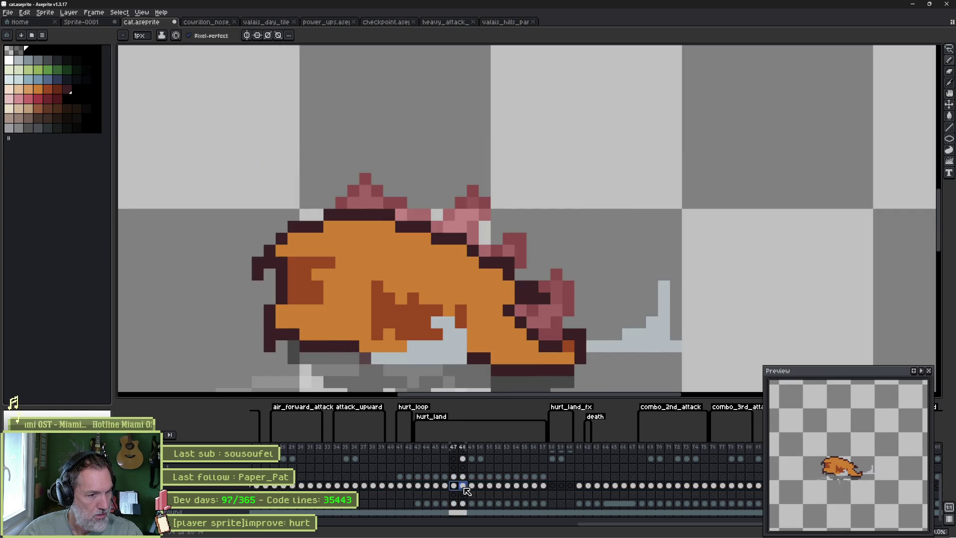
click(455, 486)
mouse_move(462, 493)
mouse_down()
mouse_move(483, 493)
mouse_move(470, 492)
mouse_up()
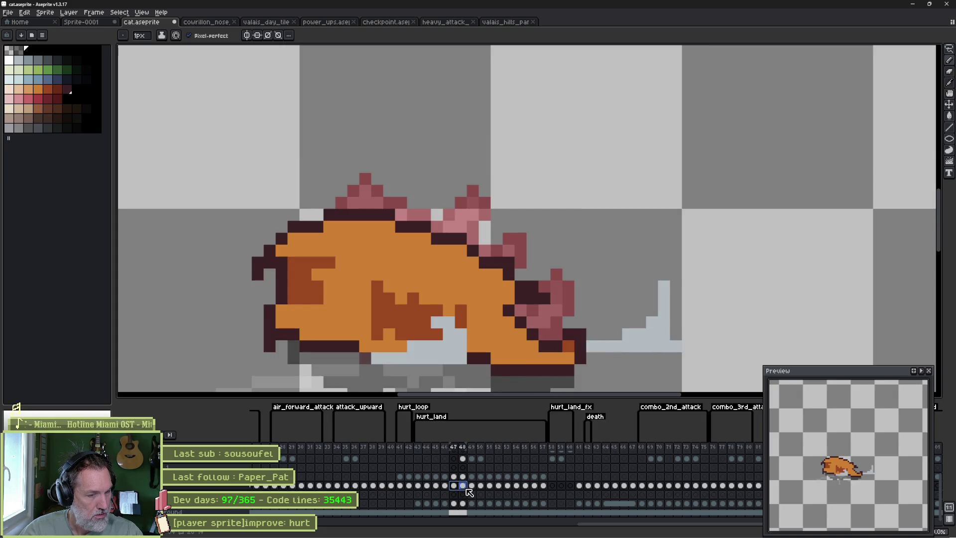
click(473, 490)
drag(473, 490, 548, 488)
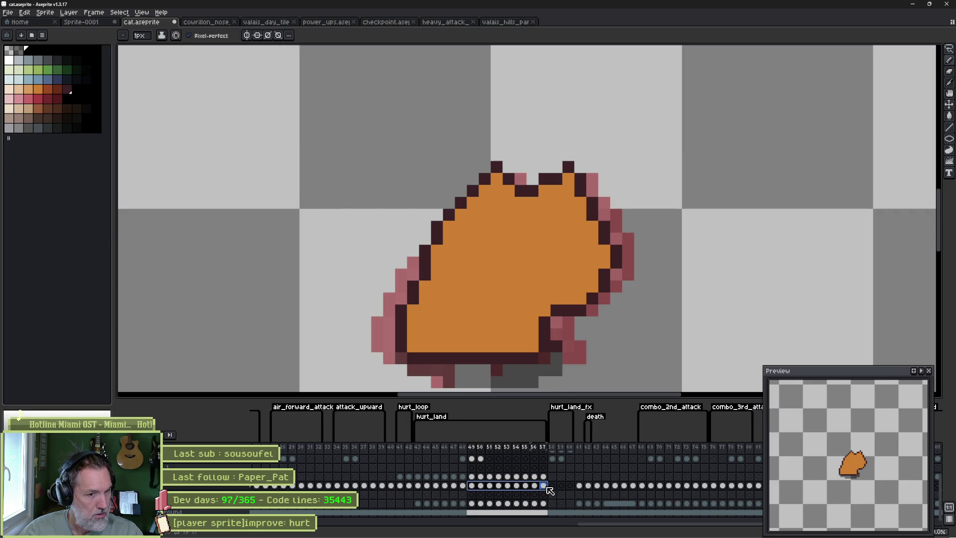
drag(475, 451, 544, 450)
key(ctrl+c)
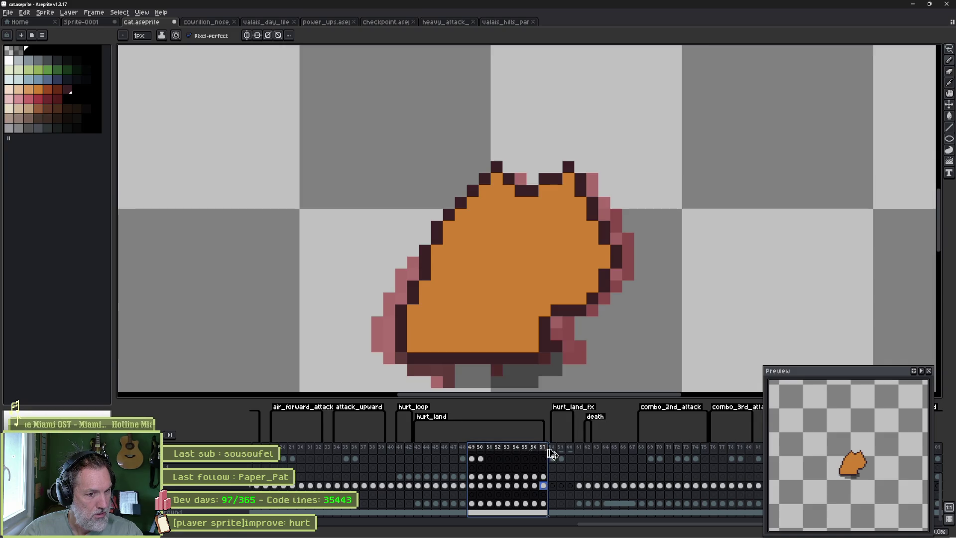
key(ctrl+v)
click(471, 487)
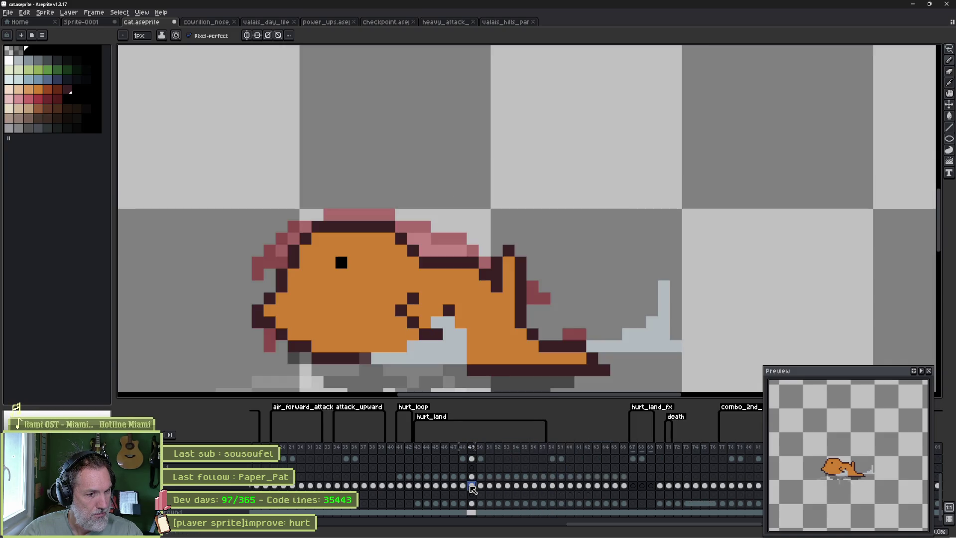
click(463, 487)
drag(472, 487, 538, 488)
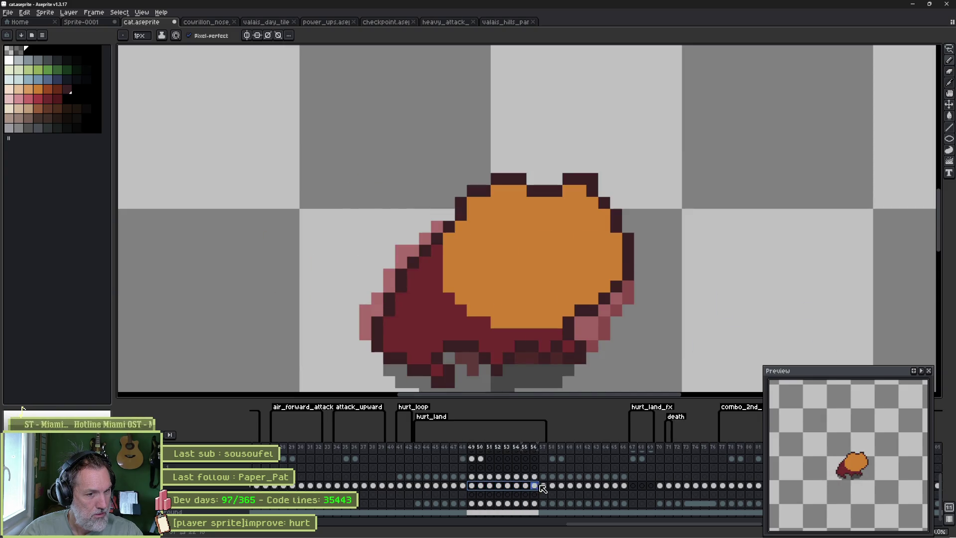
key(Delete)
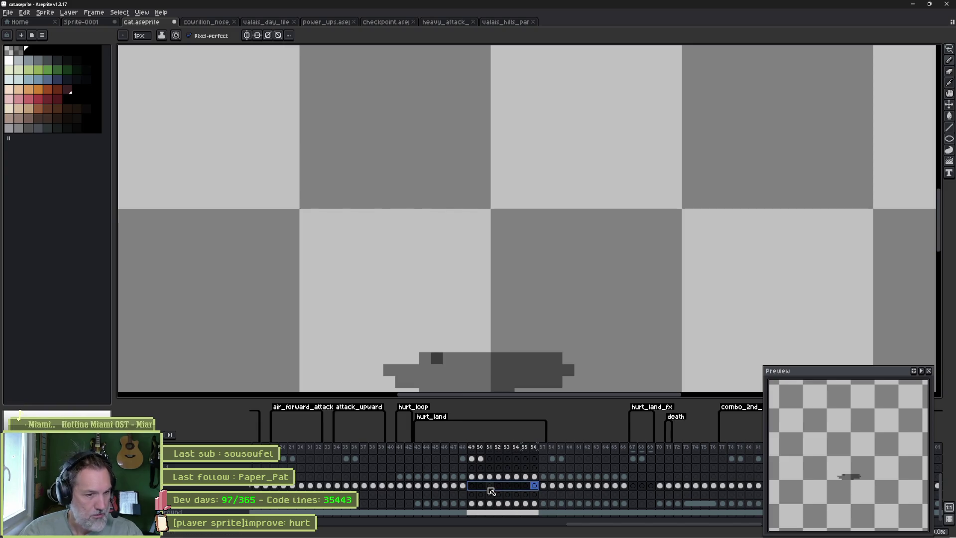
click(475, 487)
click(38, 90)
key(minus)
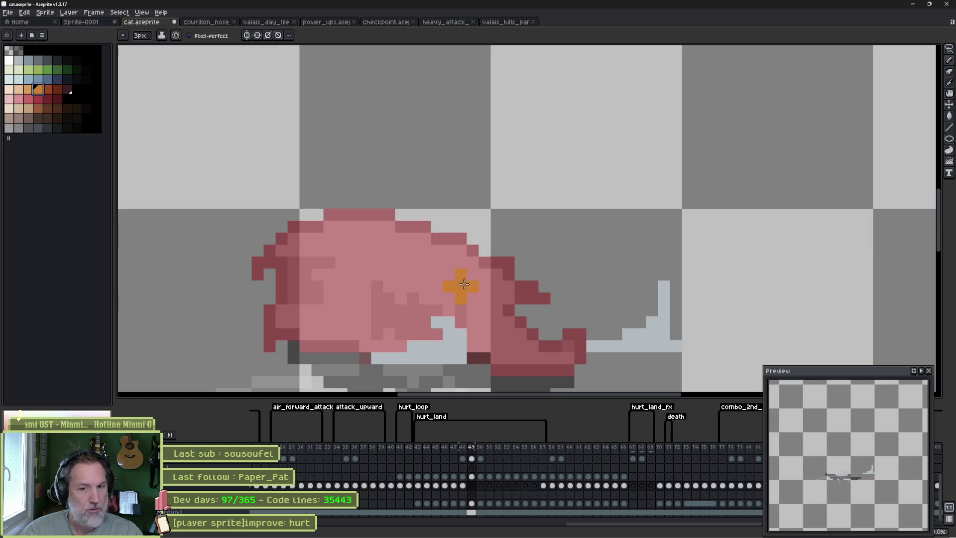
key(Return)
key(Return)
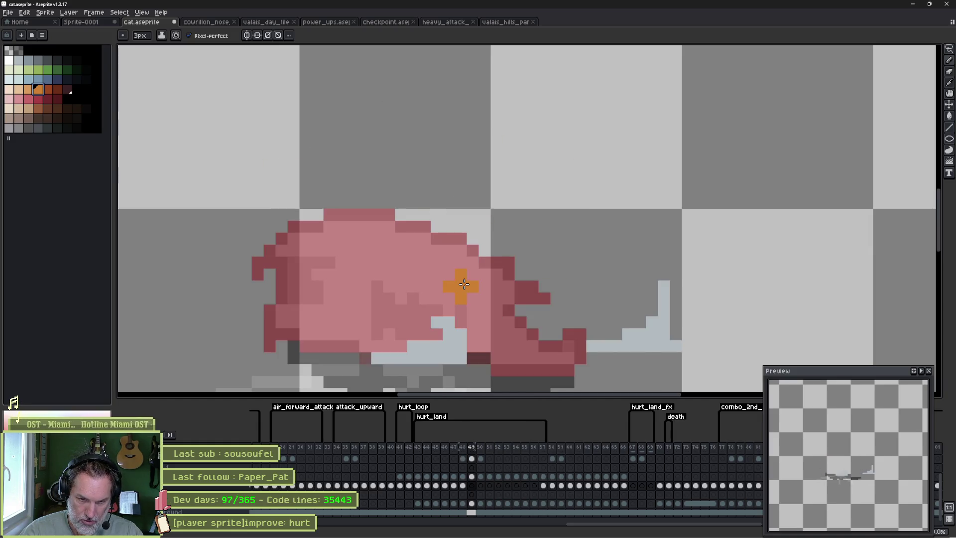
key(Return)
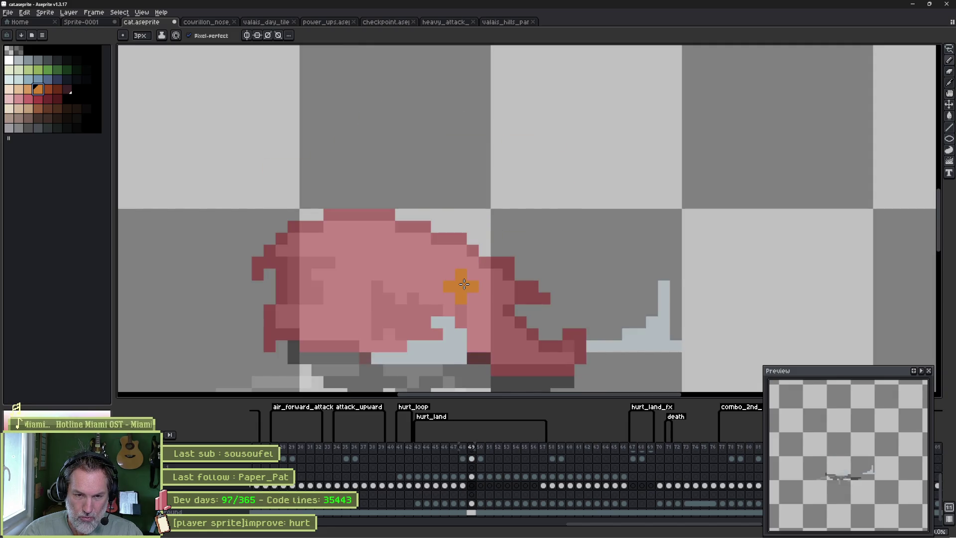
Paint the cat's head, left side and belly solid orange on frame 49, referencing frame 48.
key(Left)
key(Right)
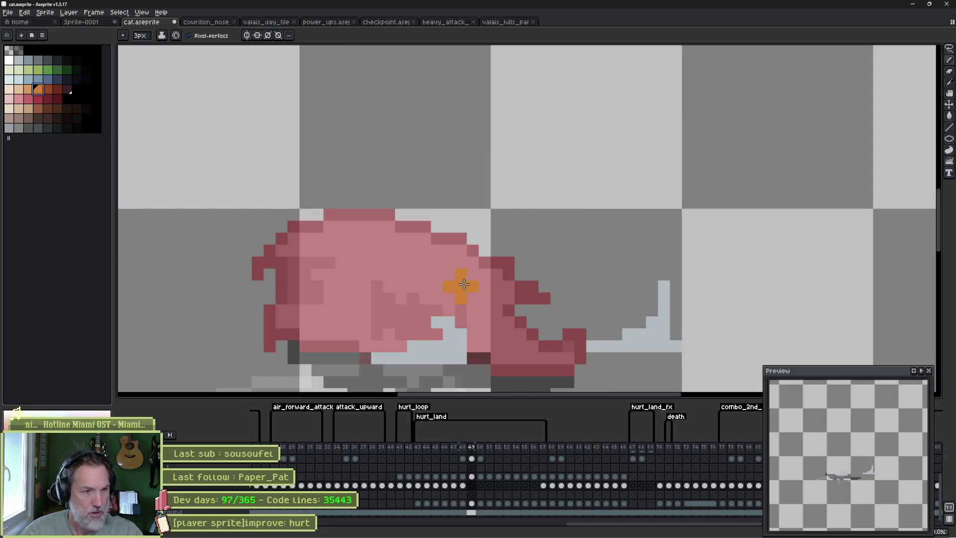
mouse_move(414, 243)
mouse_down()
mouse_move(438, 220)
mouse_move(449, 311)
mouse_move(471, 305)
mouse_move(491, 254)
mouse_move(416, 247)
mouse_up()
mouse_move(303, 262)
mouse_down()
mouse_move(299, 301)
mouse_move(344, 354)
mouse_move(446, 307)
mouse_up()
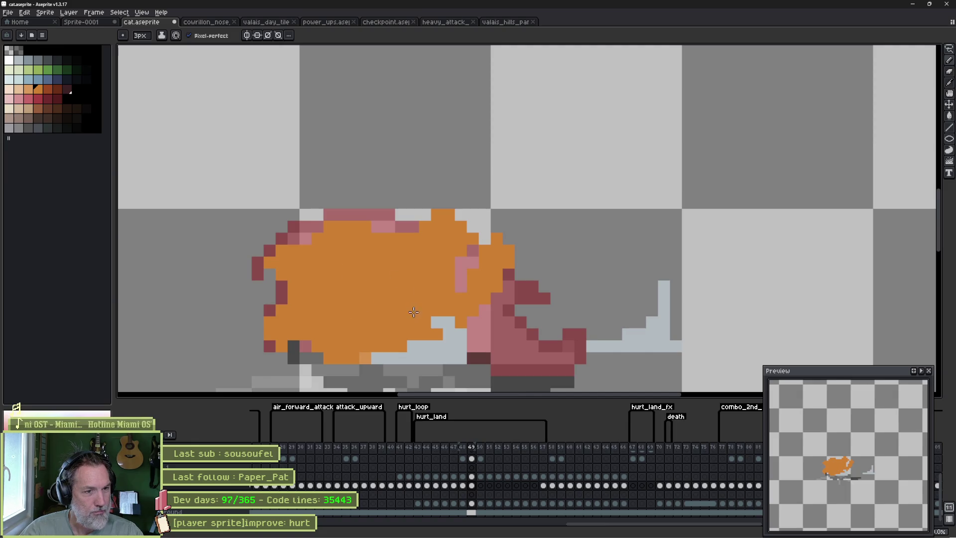
drag(408, 358, 380, 354)
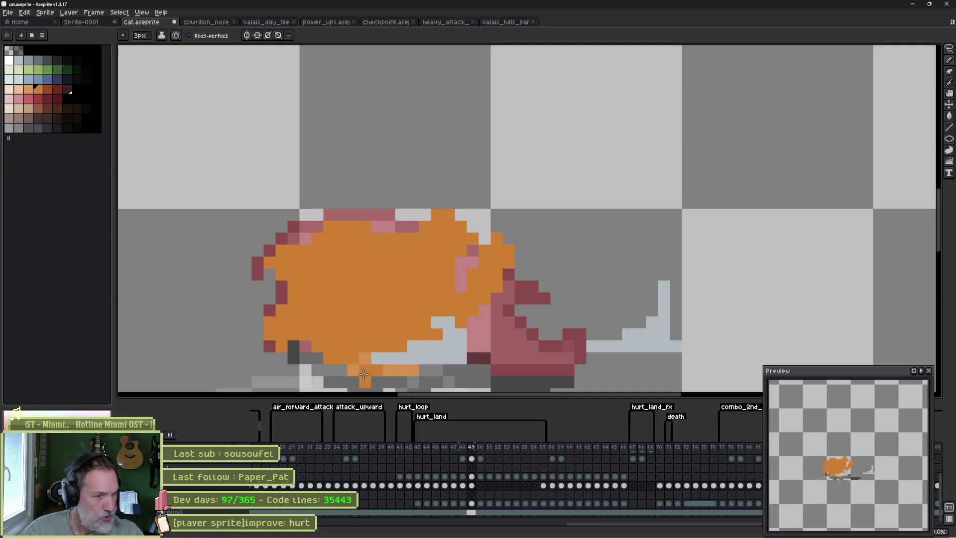
Hide the onion skin and underlying pixels to check the plain body, then go to frame 50.
key(Delete)
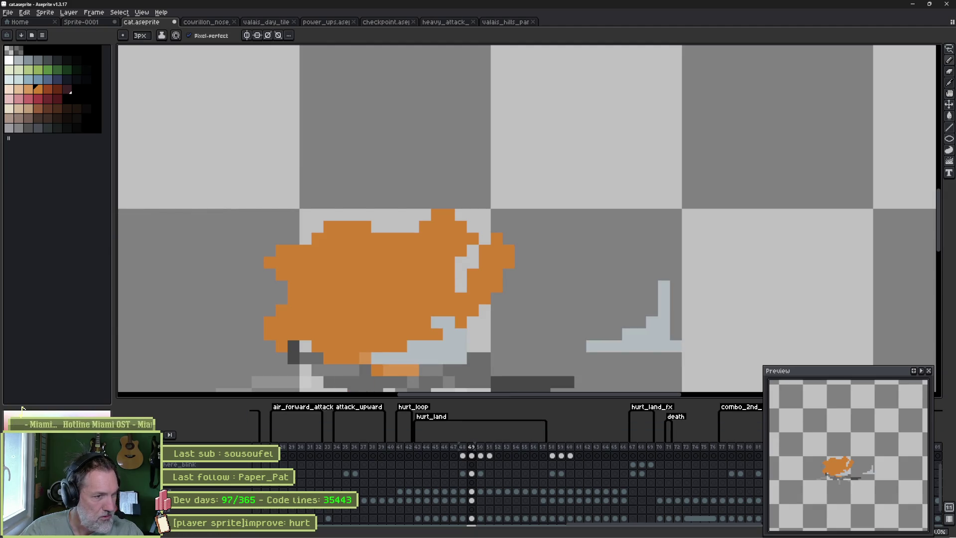
key(Delete)
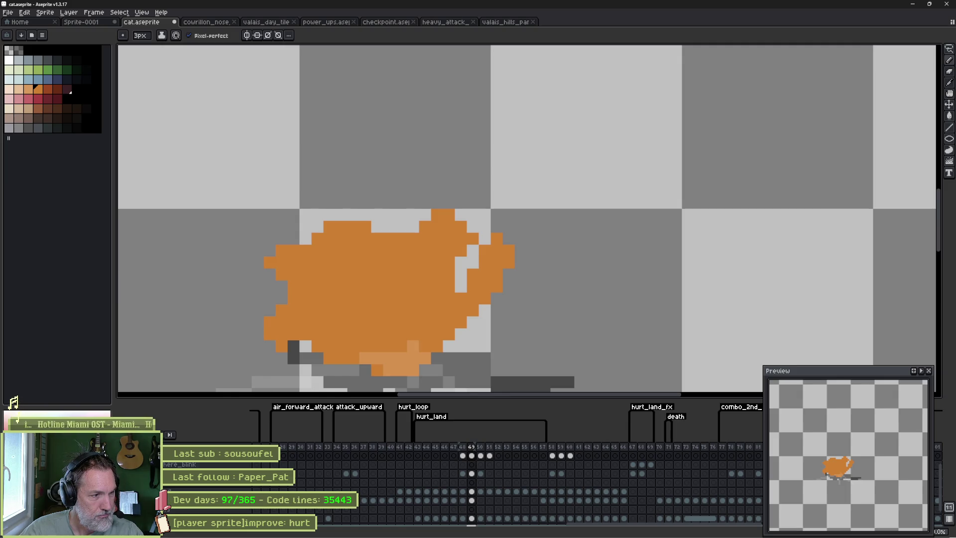
key(Delete)
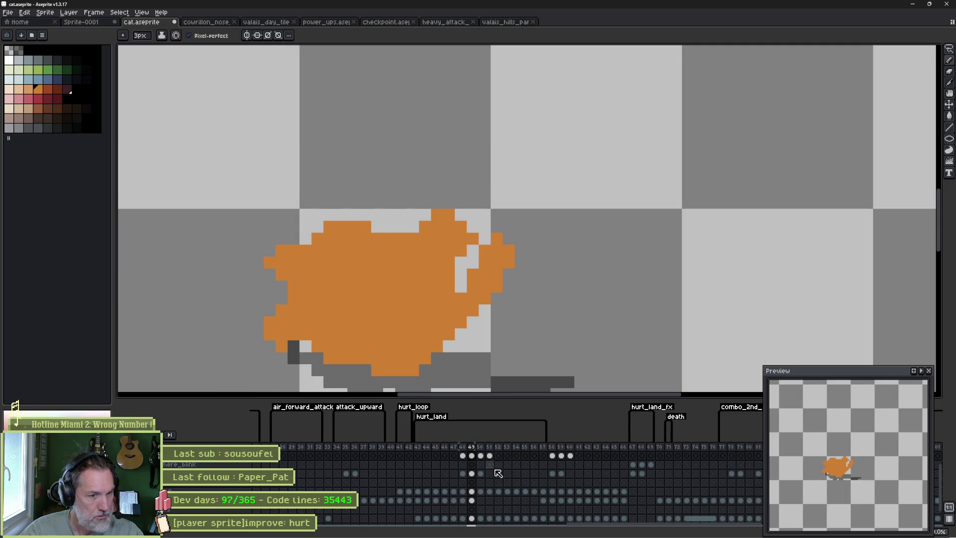
click(481, 501)
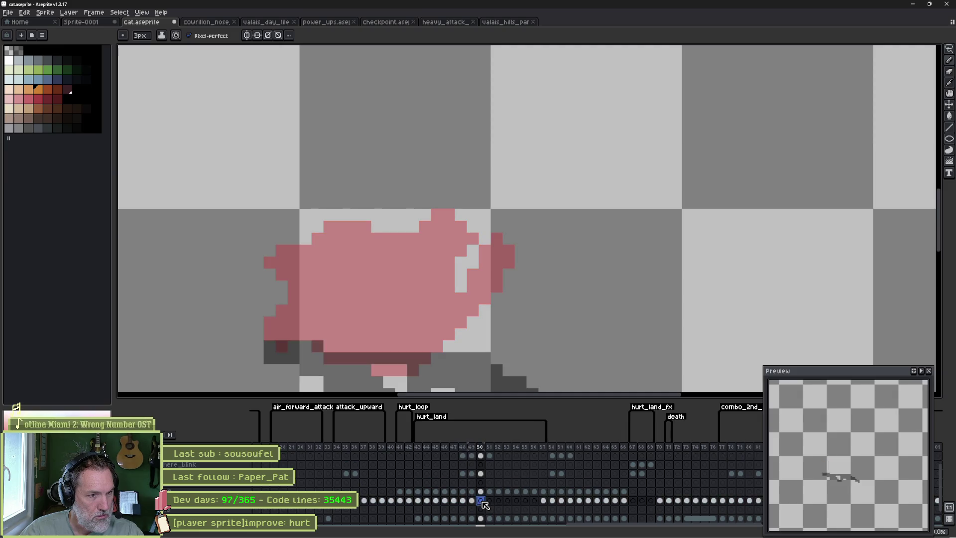
Paint the orange head and pointed ear on frame 50, then the orange body on frame 51.
mouse_move(365, 203)
mouse_down()
mouse_move(285, 207)
mouse_move(311, 237)
mouse_move(289, 306)
mouse_move(343, 344)
mouse_move(444, 316)
mouse_move(367, 179)
mouse_up()
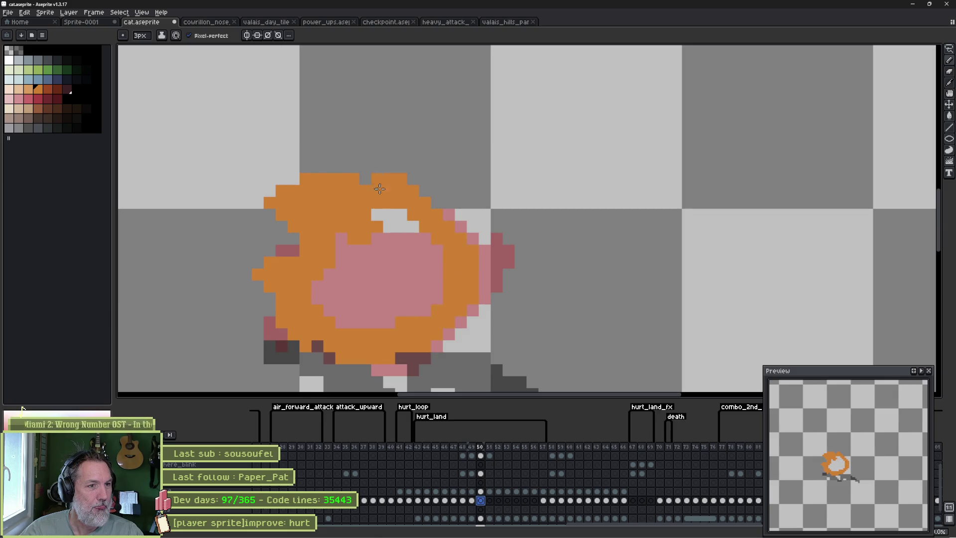
drag(431, 202, 520, 298)
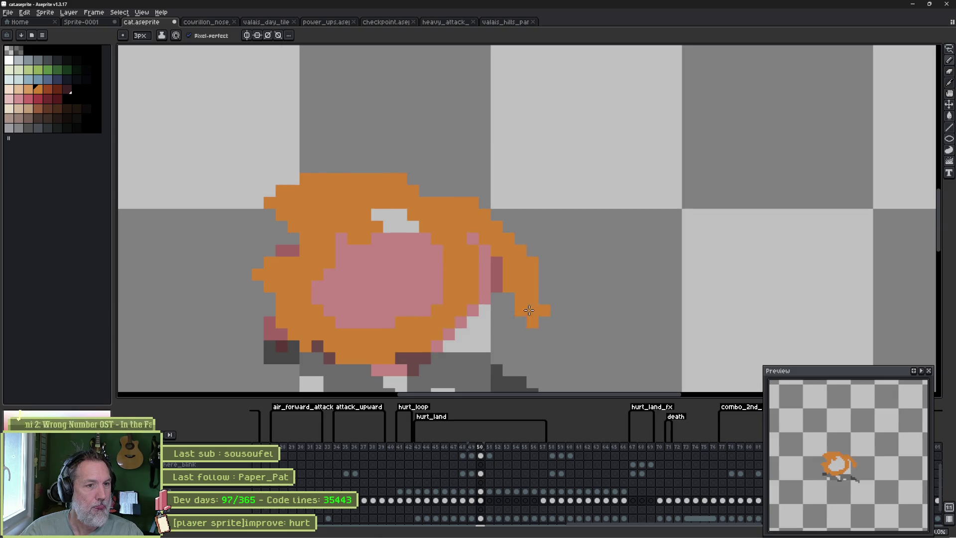
mouse_move(414, 219)
mouse_down()
mouse_move(351, 200)
mouse_move(342, 256)
mouse_move(406, 316)
mouse_up()
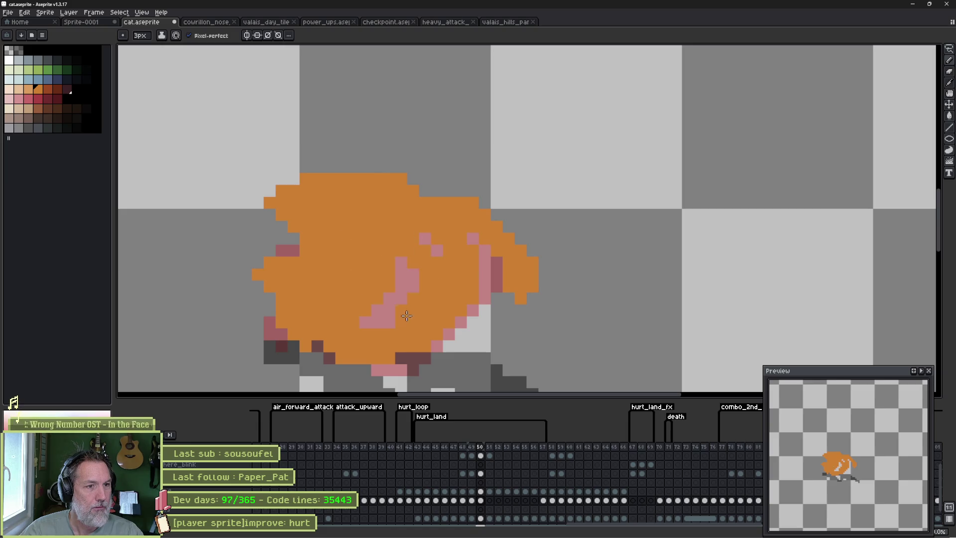
key(Right)
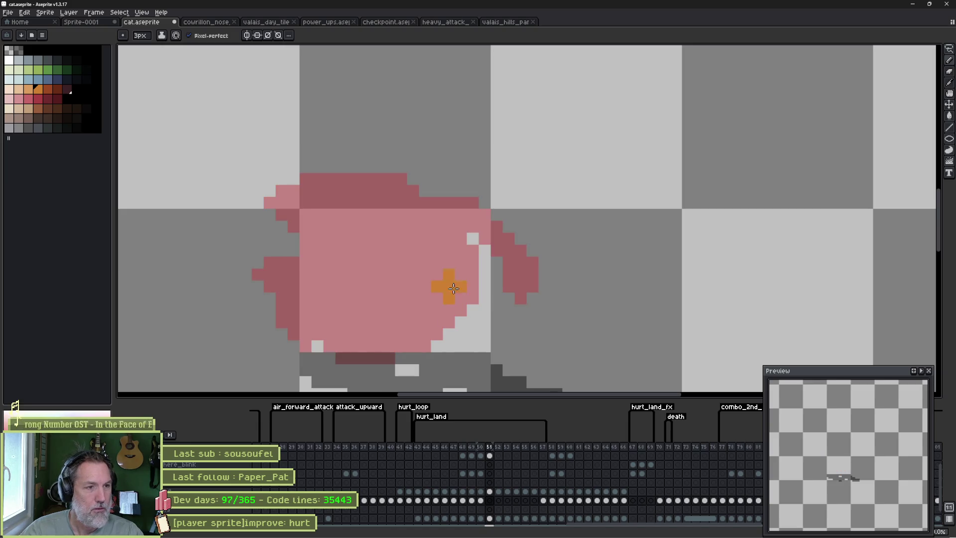
mouse_move(220, 203)
mouse_down()
mouse_move(274, 210)
mouse_move(343, 188)
mouse_move(486, 187)
mouse_move(408, 199)
mouse_move(433, 356)
mouse_move(319, 351)
mouse_move(324, 291)
mouse_move(289, 214)
mouse_move(348, 289)
mouse_move(415, 288)
mouse_move(411, 318)
mouse_up()
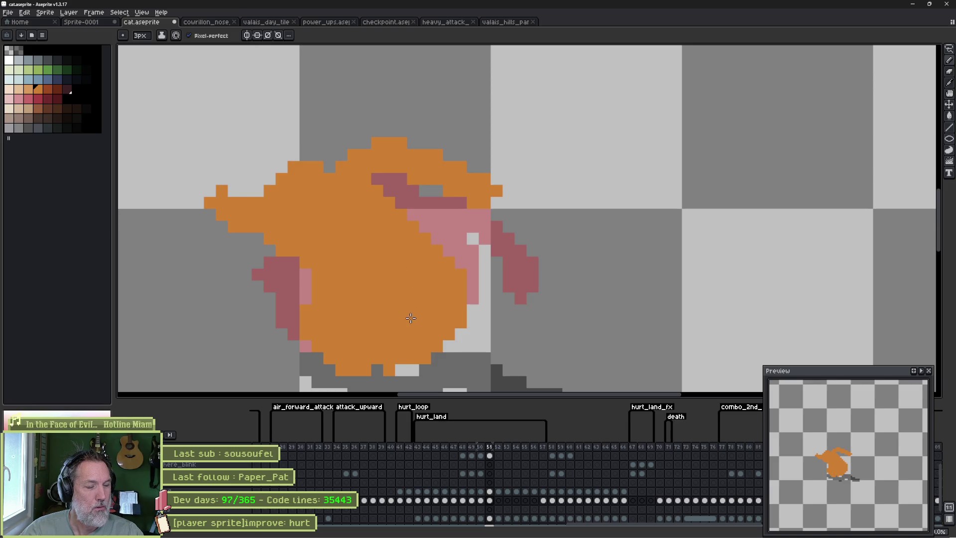
On frame 52, paint the cat's tail, body, left side and raised ear orange.
click(499, 501)
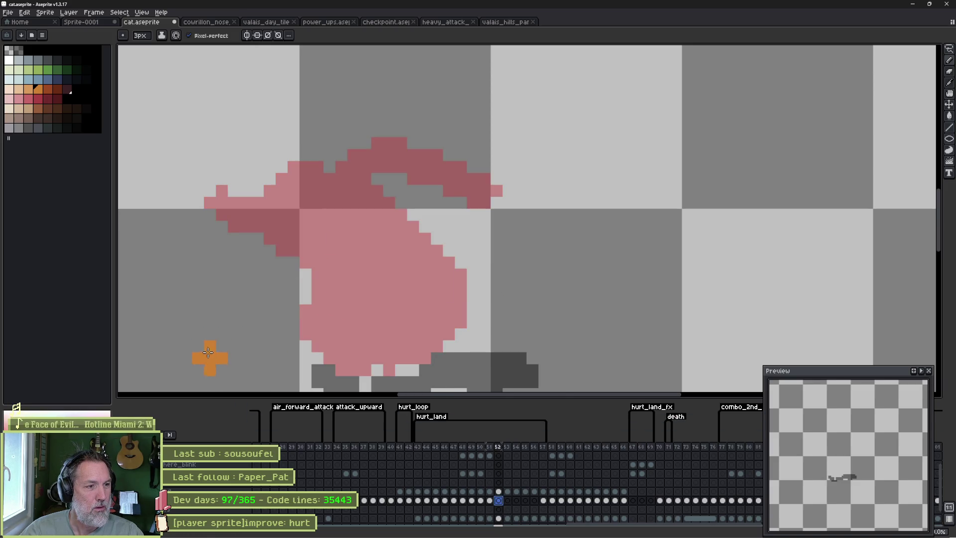
mouse_move(185, 344)
mouse_down()
mouse_move(247, 321)
mouse_move(301, 274)
mouse_up()
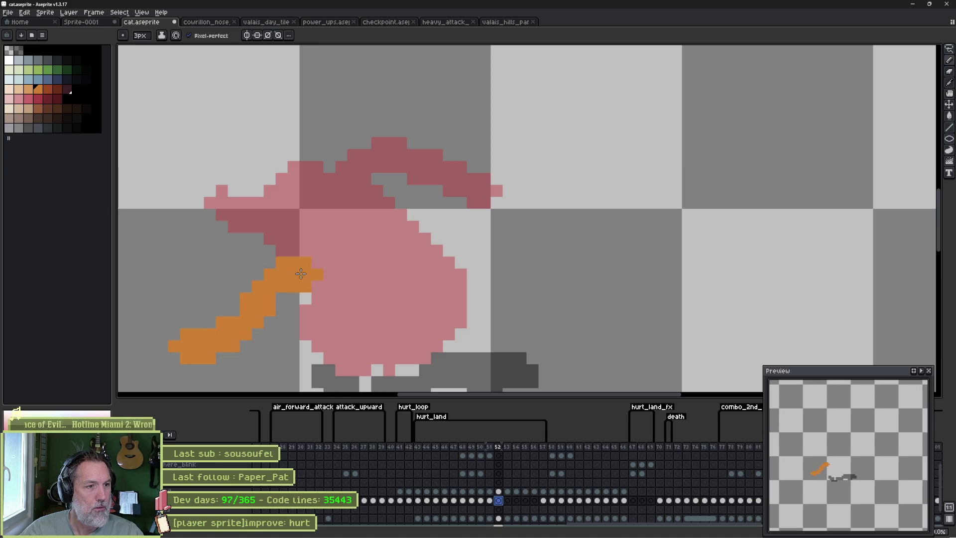
mouse_move(375, 259)
mouse_down()
mouse_move(478, 304)
mouse_move(378, 370)
mouse_move(244, 343)
mouse_move(385, 282)
mouse_up()
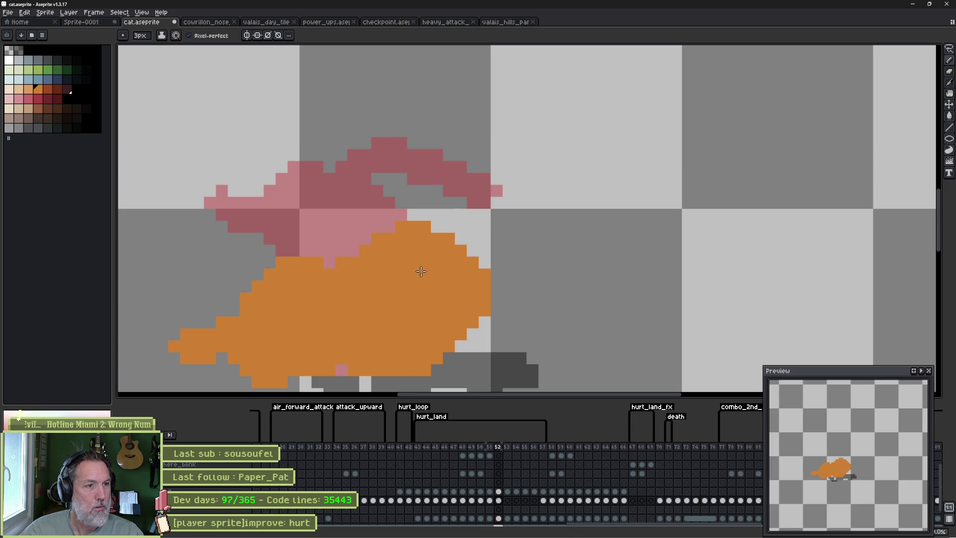
mouse_move(324, 277)
mouse_down()
mouse_move(256, 276)
mouse_move(237, 206)
mouse_move(245, 166)
mouse_up()
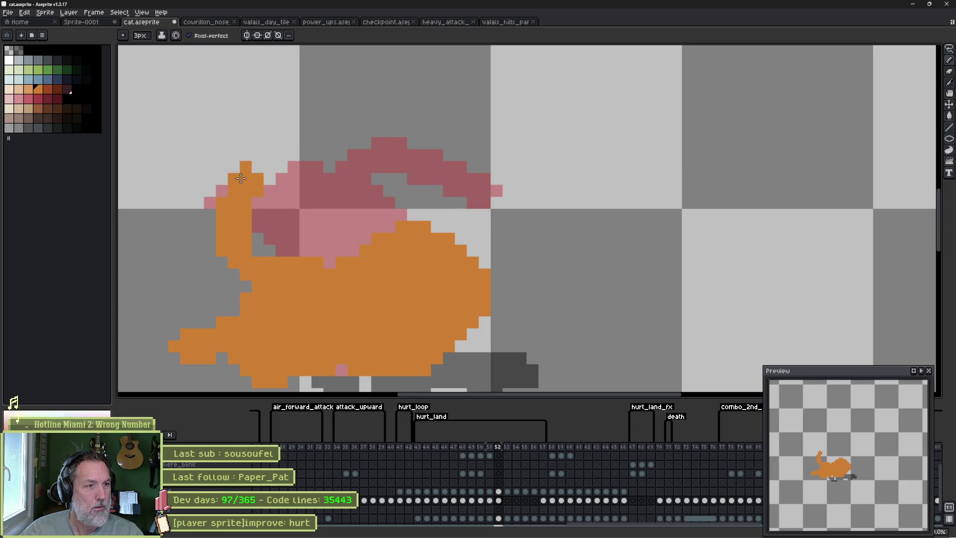
On frame 53, paint the front paw and pink specks orange, undo a stray stroke, and play back.
click(507, 500)
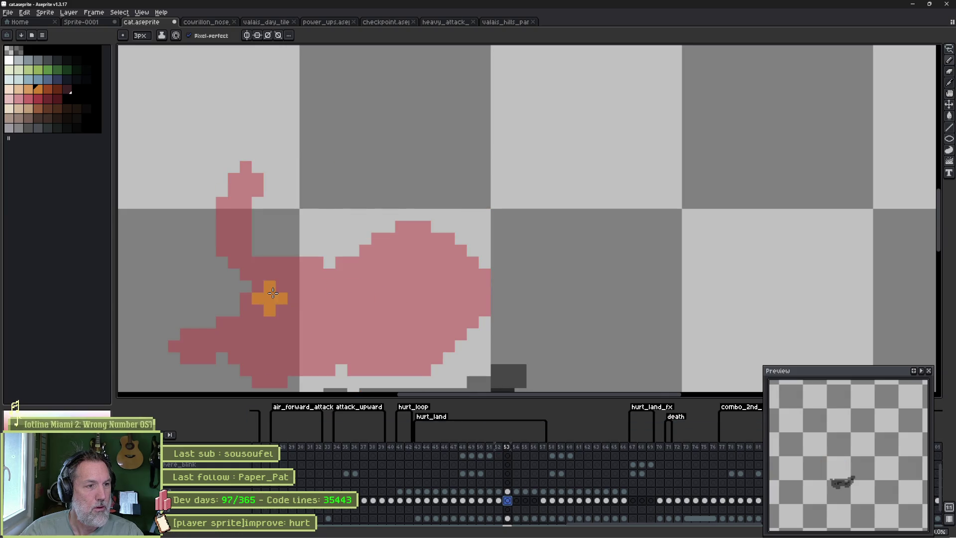
mouse_move(185, 367)
mouse_down()
mouse_move(296, 273)
mouse_move(366, 247)
mouse_move(468, 285)
mouse_move(459, 352)
mouse_move(225, 369)
mouse_move(348, 290)
mouse_move(416, 305)
mouse_move(422, 349)
mouse_up()
mouse_move(366, 321)
mouse_down()
mouse_move(504, 319)
mouse_move(291, 285)
mouse_move(137, 348)
mouse_move(547, 294)
mouse_up()
key(ctrl+z)
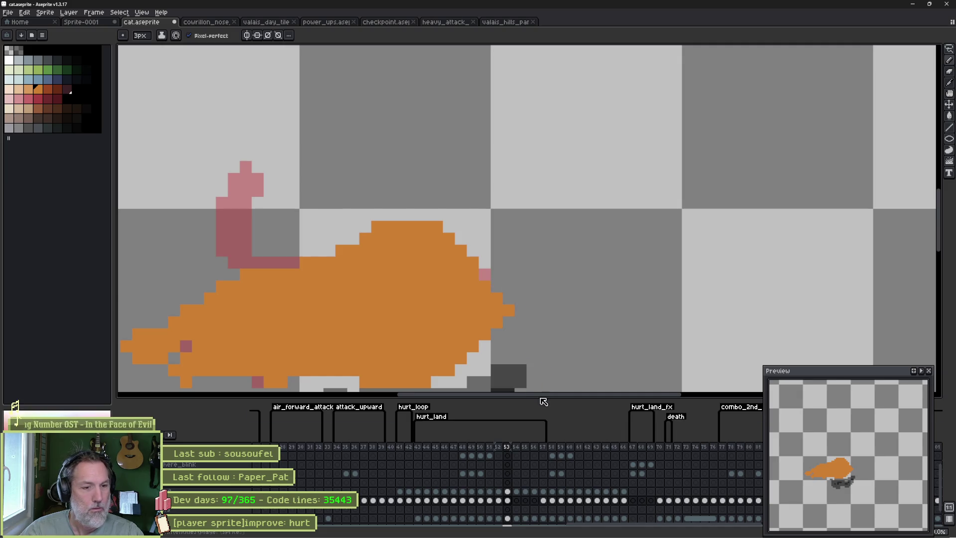
key(Return)
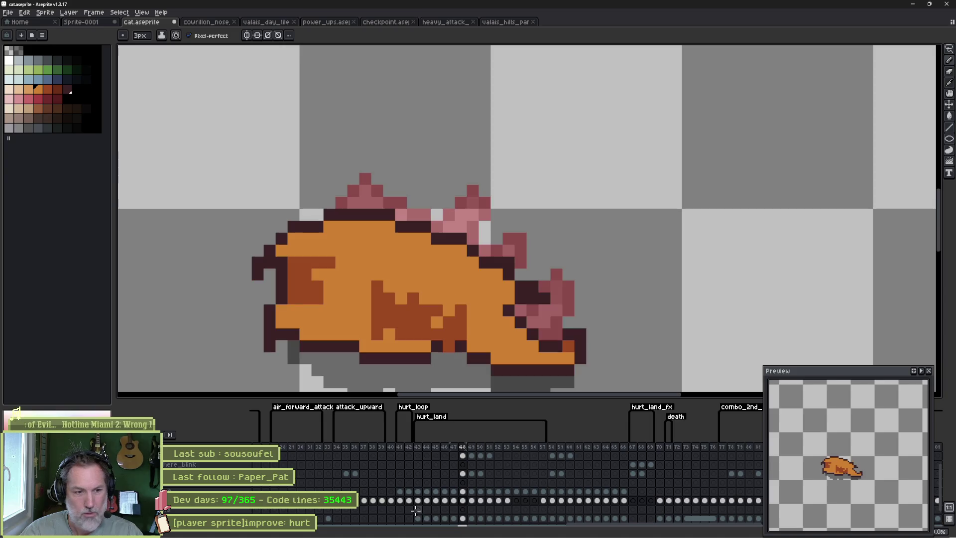
Play the hurt animation from frame 43, then flip between frames 47 and 48.
click(466, 447)
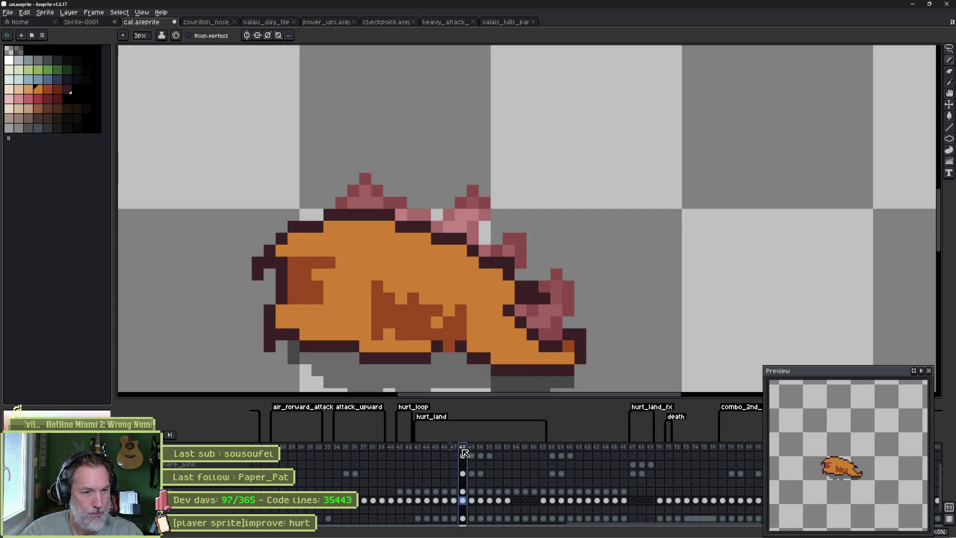
click(553, 452)
click(419, 447)
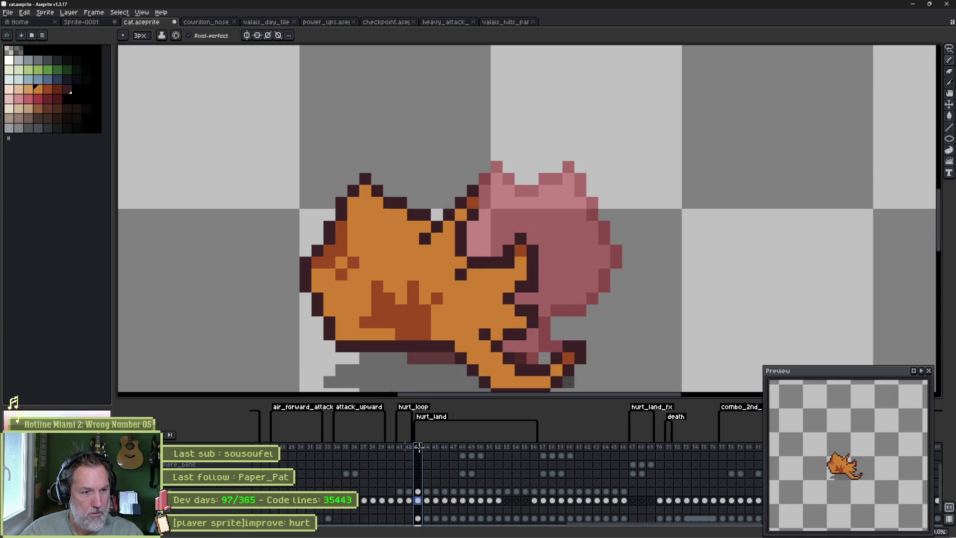
key(Return)
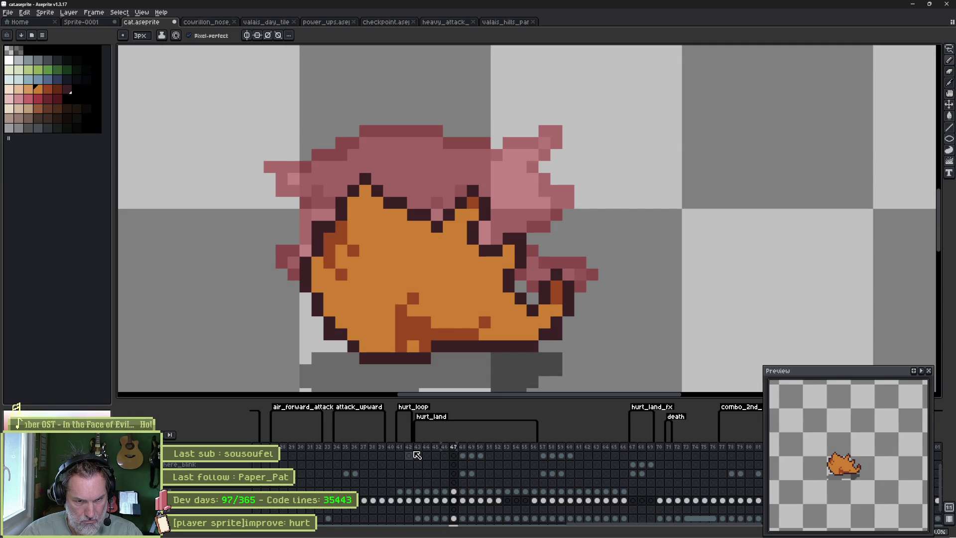
key(period)
key(comma)
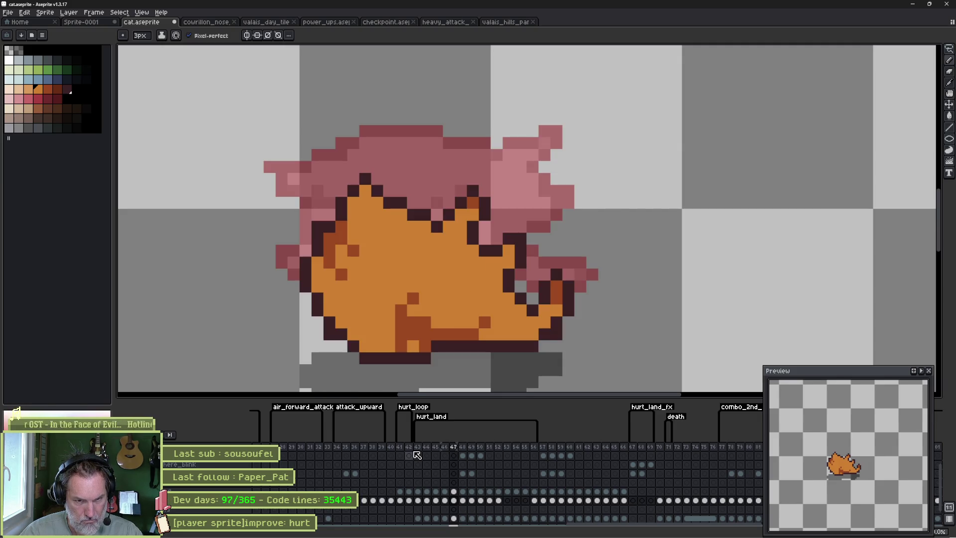
key(period)
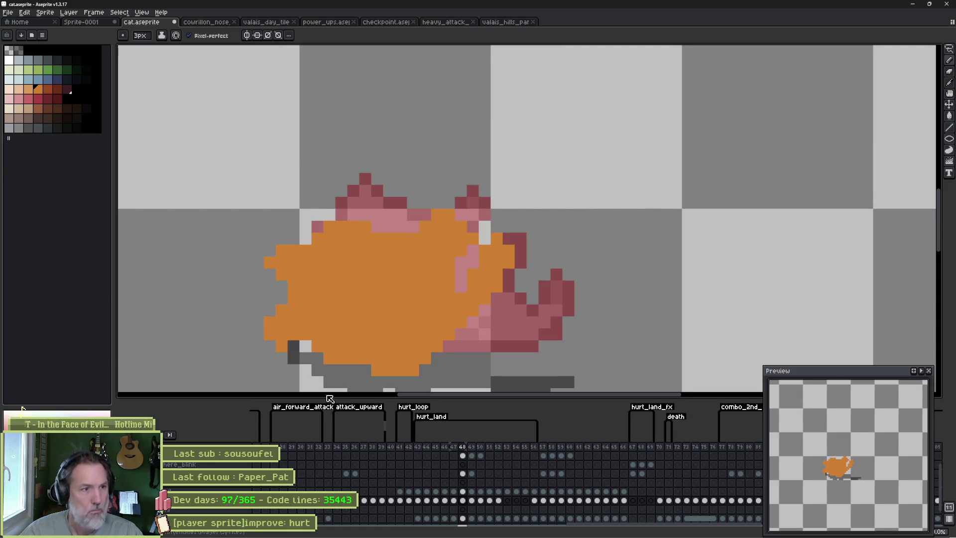
On frame 48, erase stray orange pixels on the left edge and paint the bottom edge orange.
key(e)
drag(245, 274, 302, 236)
drag(270, 322, 269, 334)
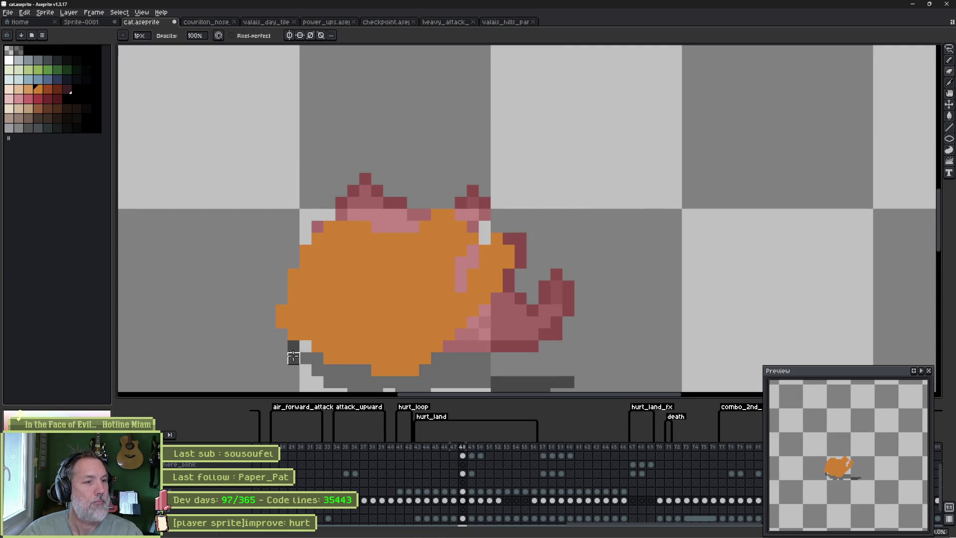
key(b)
key(minus)
key(minus)
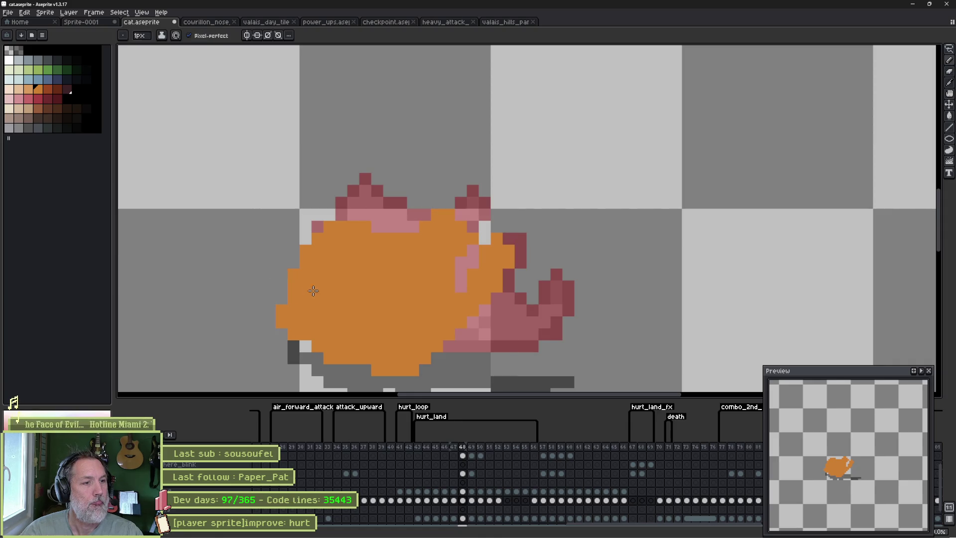
drag(365, 370, 330, 370)
click(293, 346)
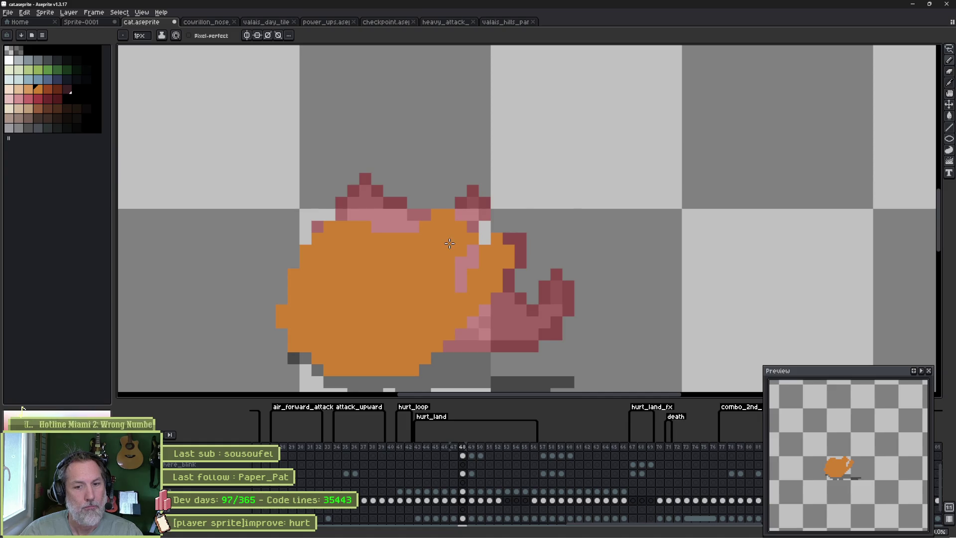
key(comma)
key(period)
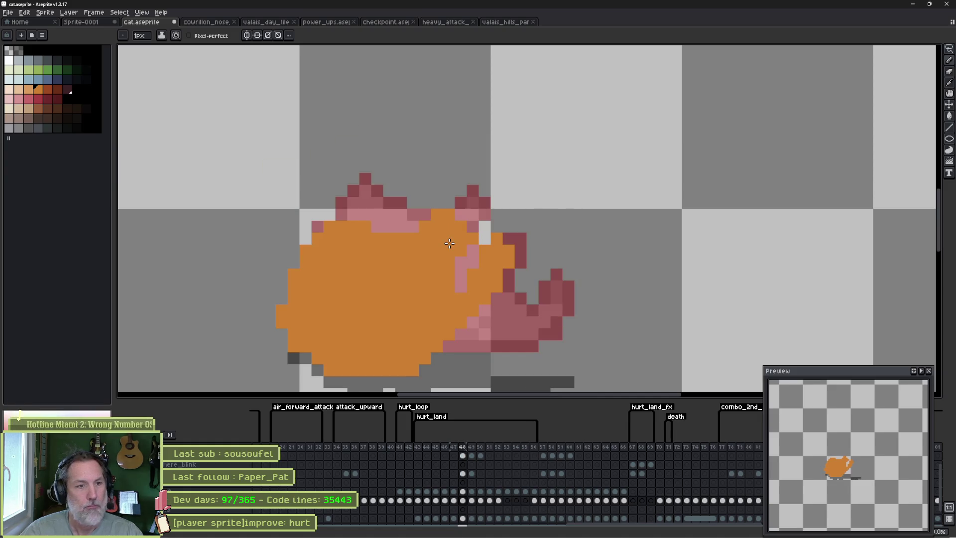
Paint pink and dark-red tail pixels on the cat's right side, keeping the right side orange.
mouse_move(504, 254)
mouse_down()
mouse_move(472, 284)
mouse_move(475, 311)
mouse_up()
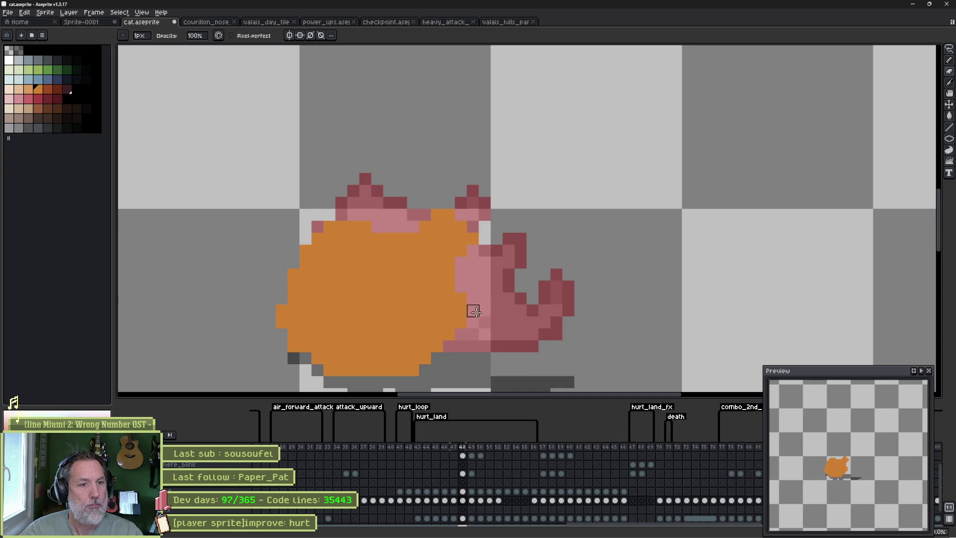
key(e)
mouse_move(478, 272)
mouse_down()
mouse_move(525, 304)
mouse_move(558, 343)
mouse_move(503, 346)
mouse_move(451, 315)
mouse_up()
key(ctrl+z)
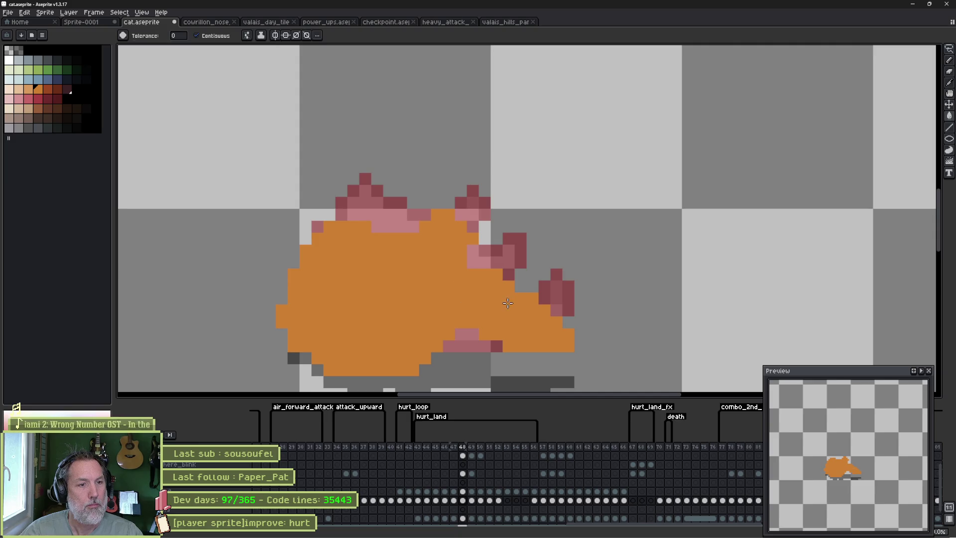
key(Left)
key(Right)
key(Left)
key(Right)
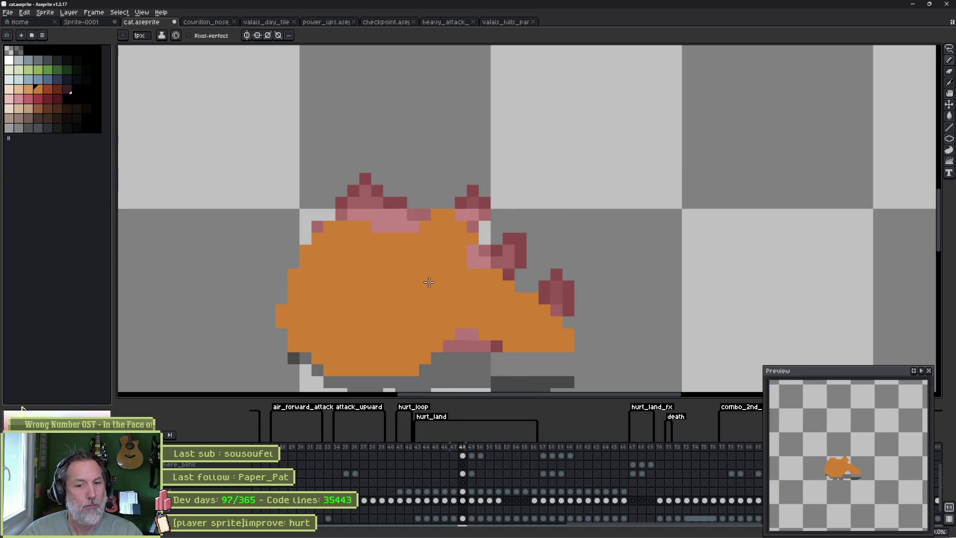
Draw the tail along the lower right edge, remove stray orange pixels, and darken two below the paw.
key(b)
drag(478, 338, 537, 347)
key(Left)
key(Right)
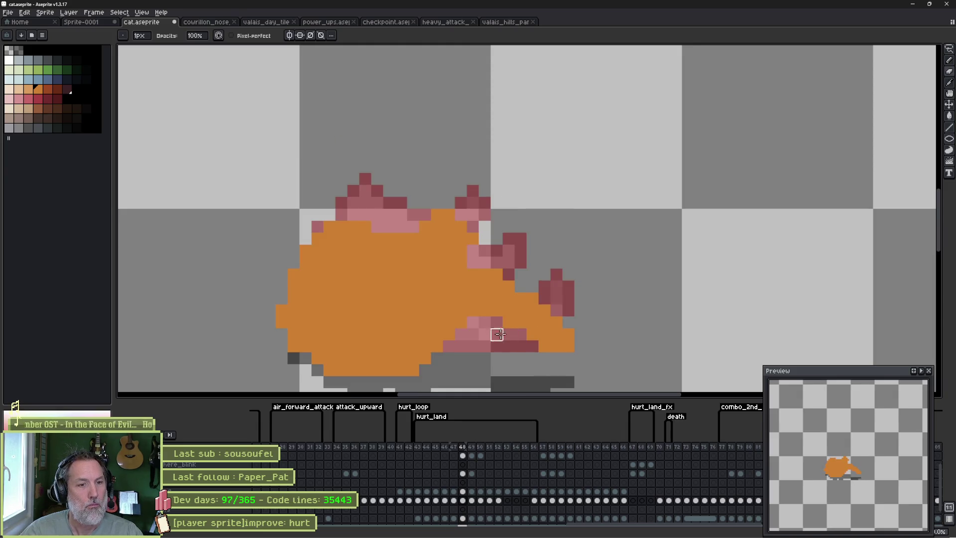
right_click(568, 334)
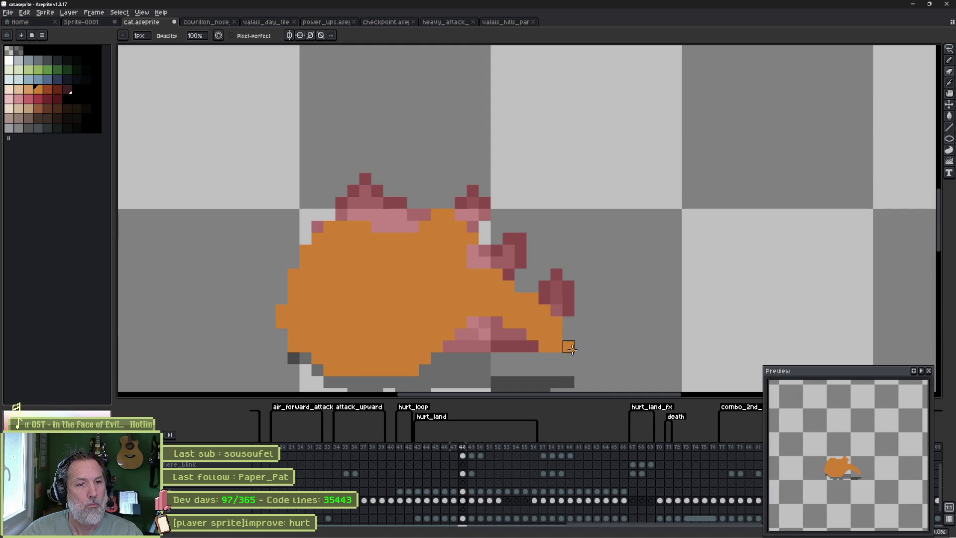
right_click(569, 346)
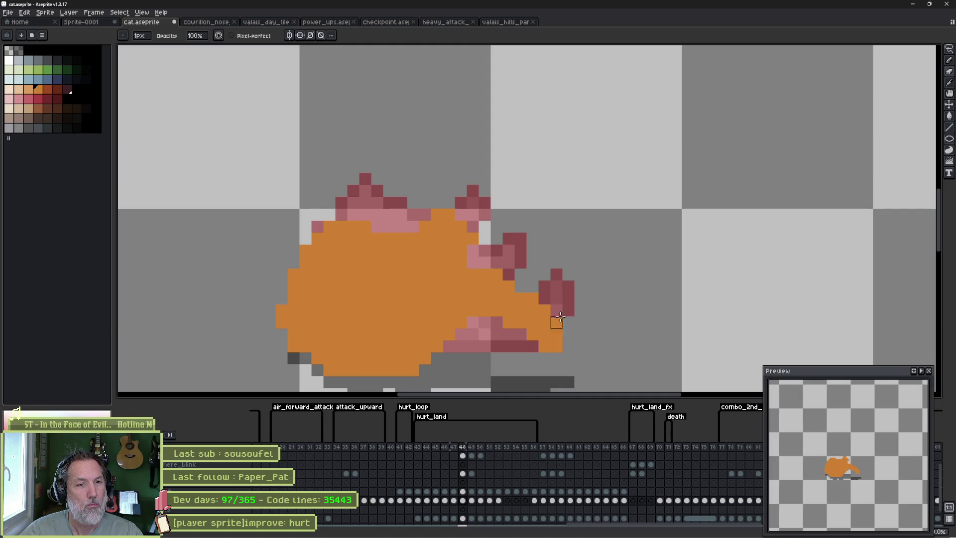
drag(556, 322, 556, 334)
On frame 49, recolour the right edge pink and add a row of orange along the top edge.
key(Return)
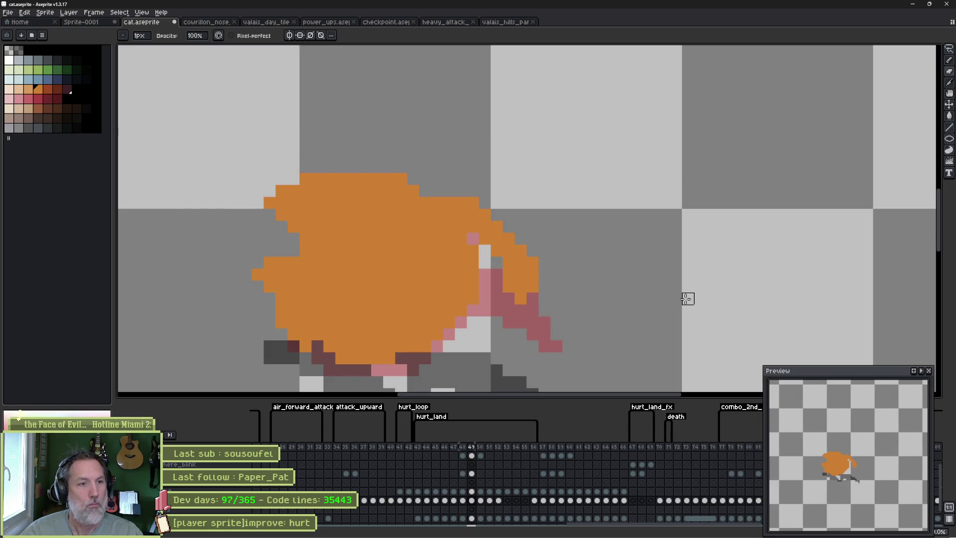
key(e)
key(b)
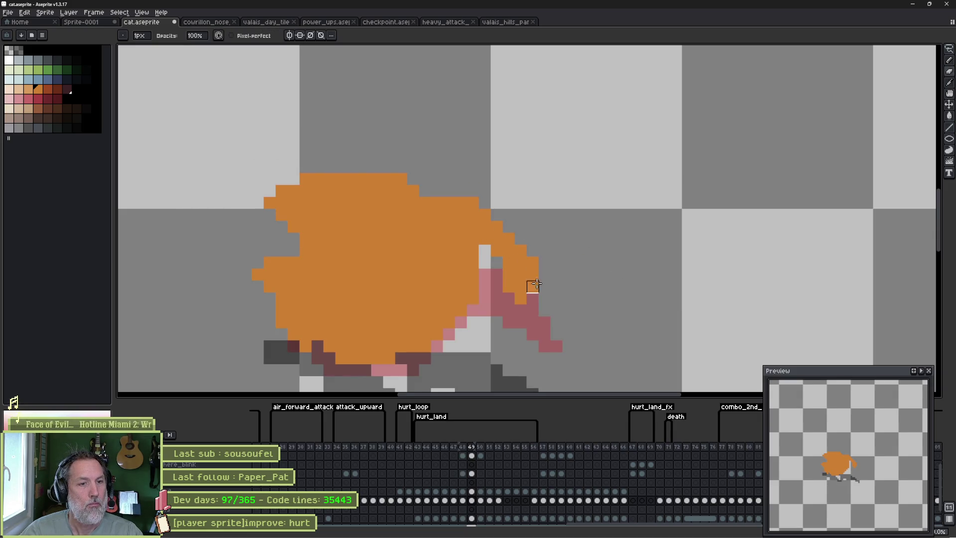
drag(532, 284, 519, 284)
key(e)
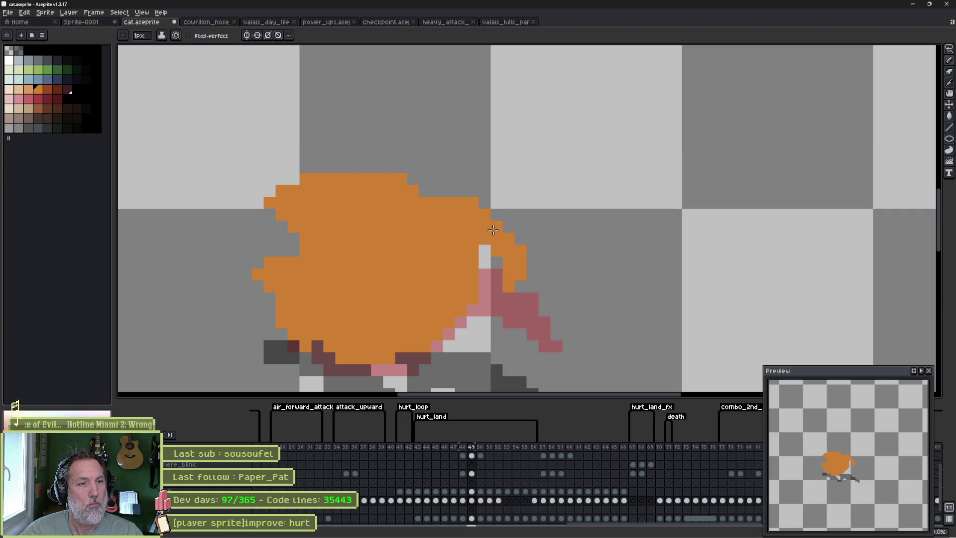
drag(460, 191, 440, 196)
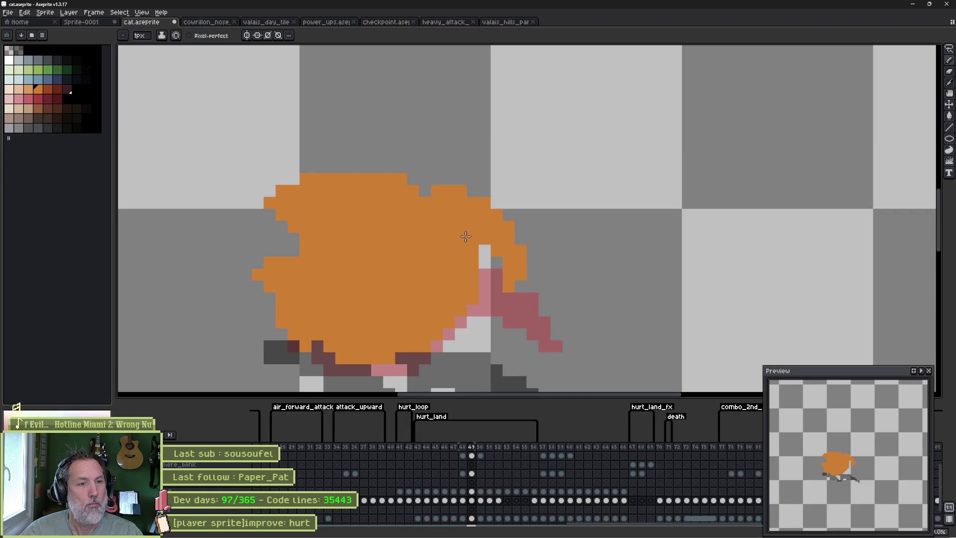
Flip between frames 46 and 48 and pick the dark maroon outline colour.
key(Left)
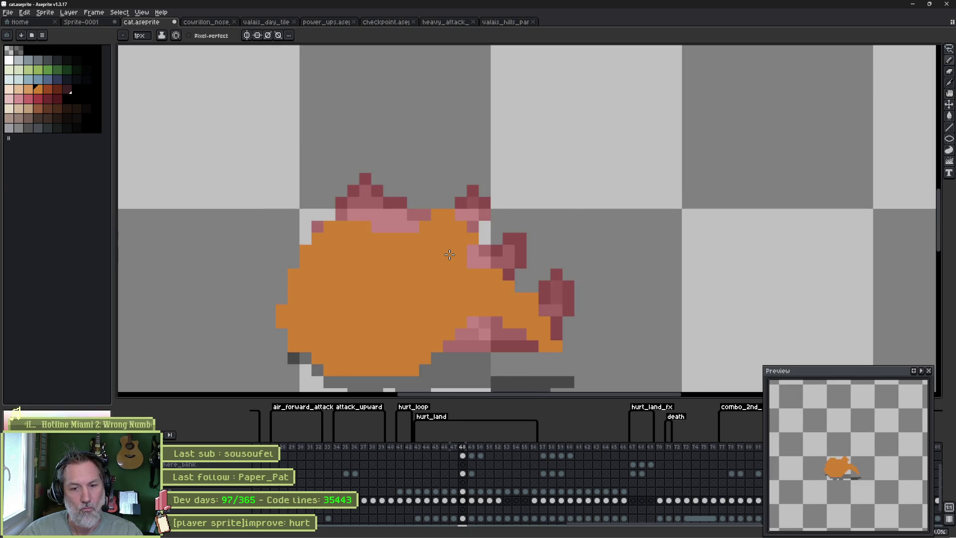
key(Left)
key(Left)
key(Right)
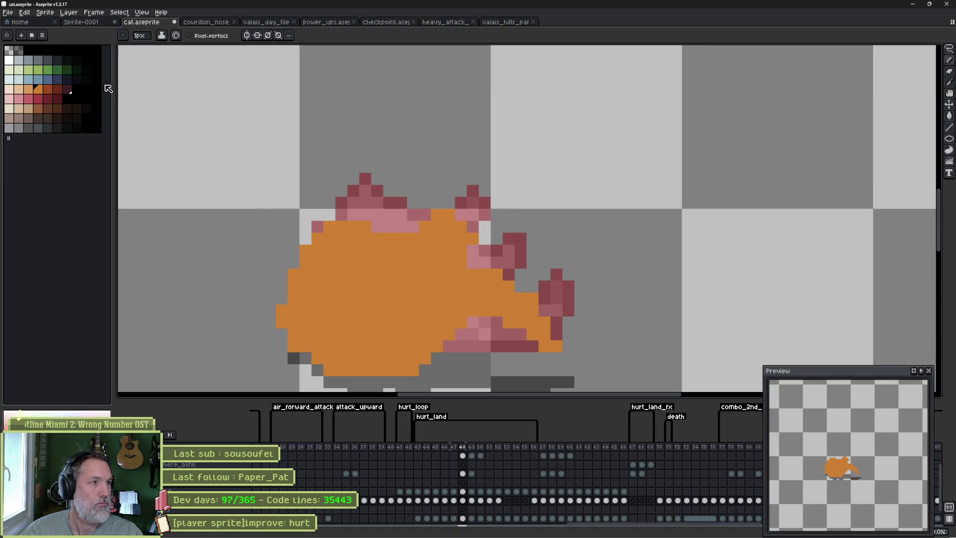
click(67, 89)
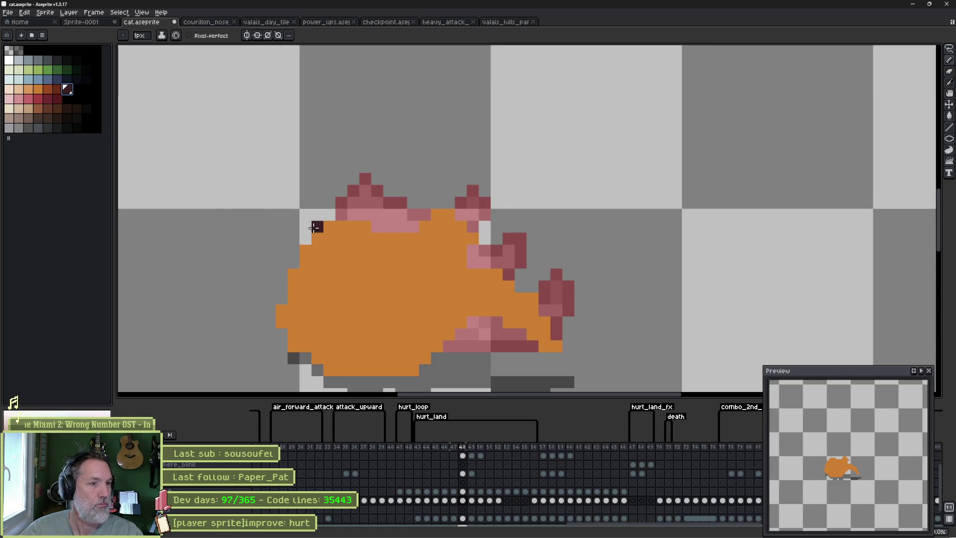
Compare frames 45–48, settle on frame 47 and start transforming the outlined cat.
key(Left)
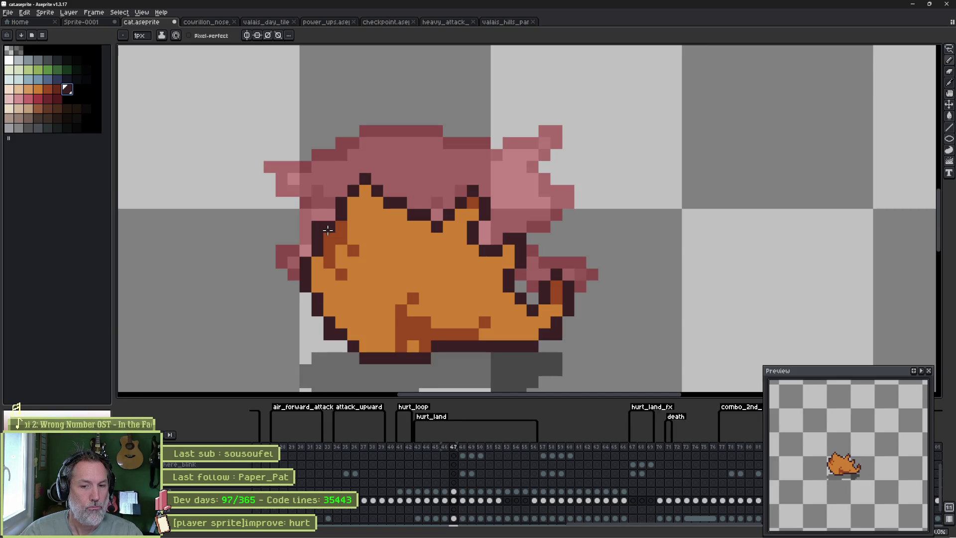
key(Right)
key(Left)
key(Left)
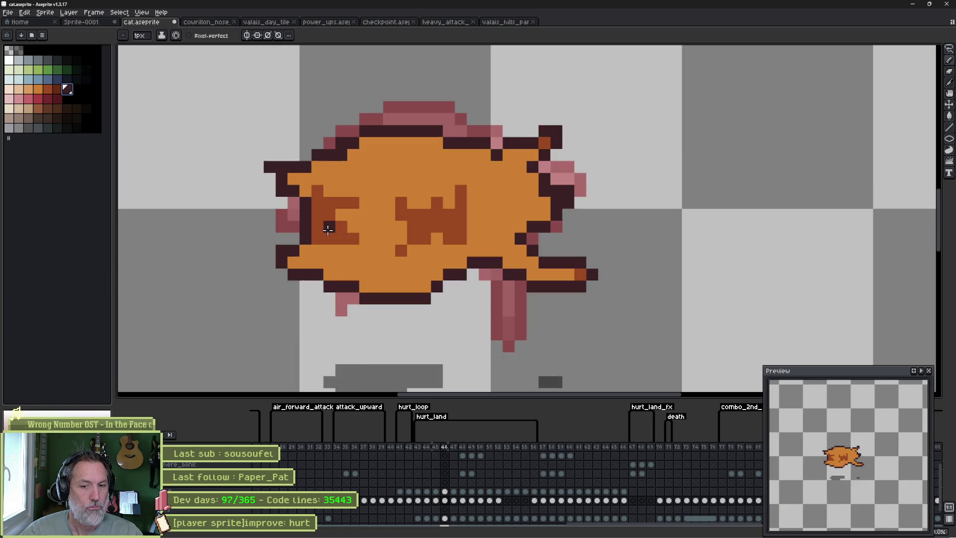
key(Right)
key(Right)
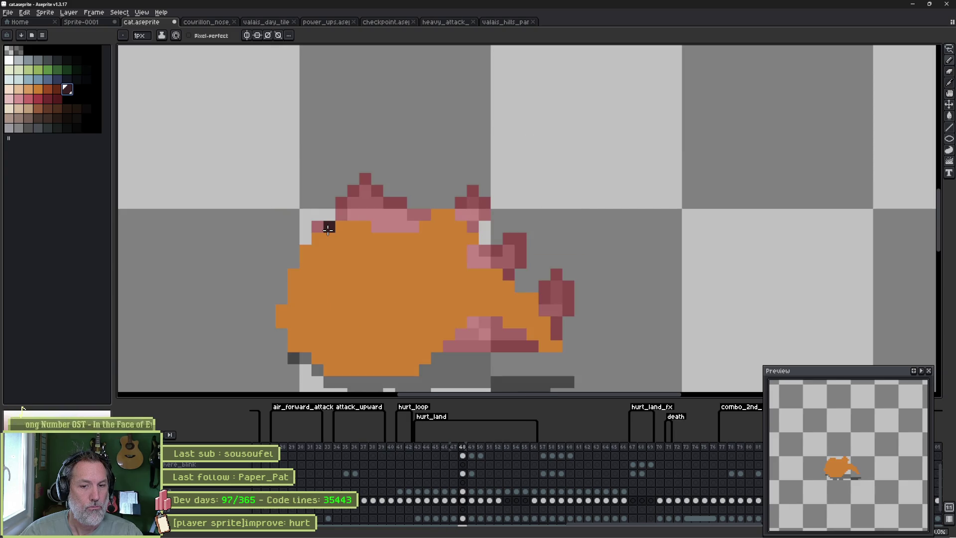
key(Left)
key(Left)
key(Left)
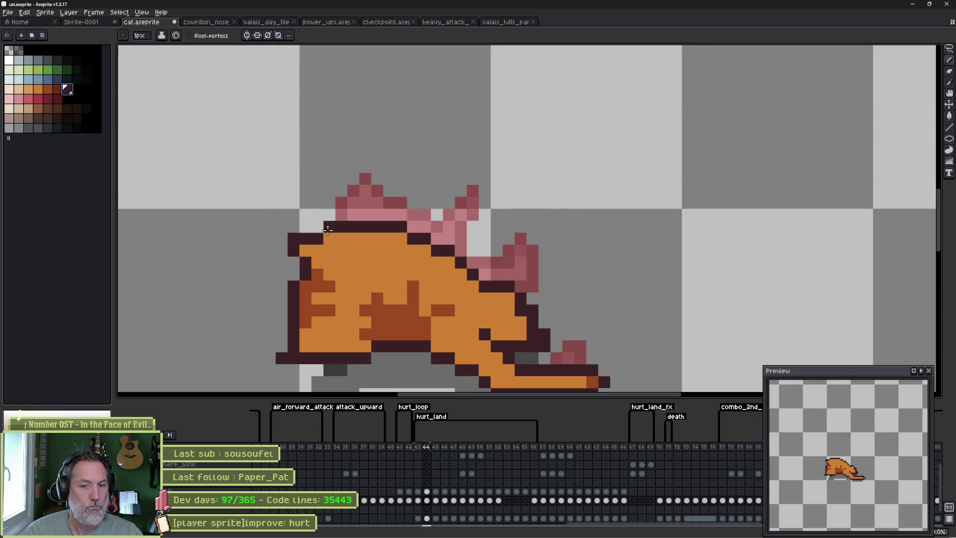
key(Right)
key(Right)
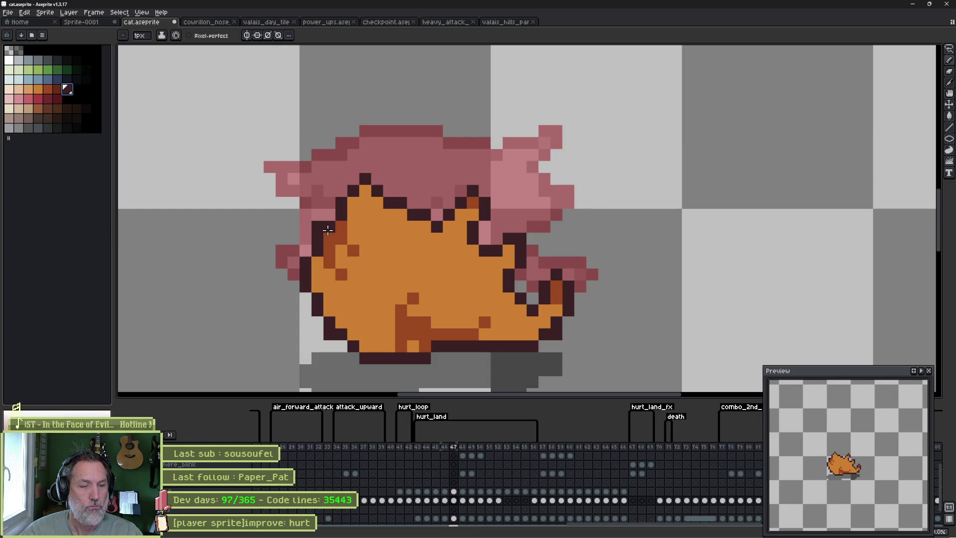
key(v)
key(ctrl+t)
Rotate the outlined cat on frame 47 to tilt it and apply the rotation.
drag(580, 165, 591, 219)
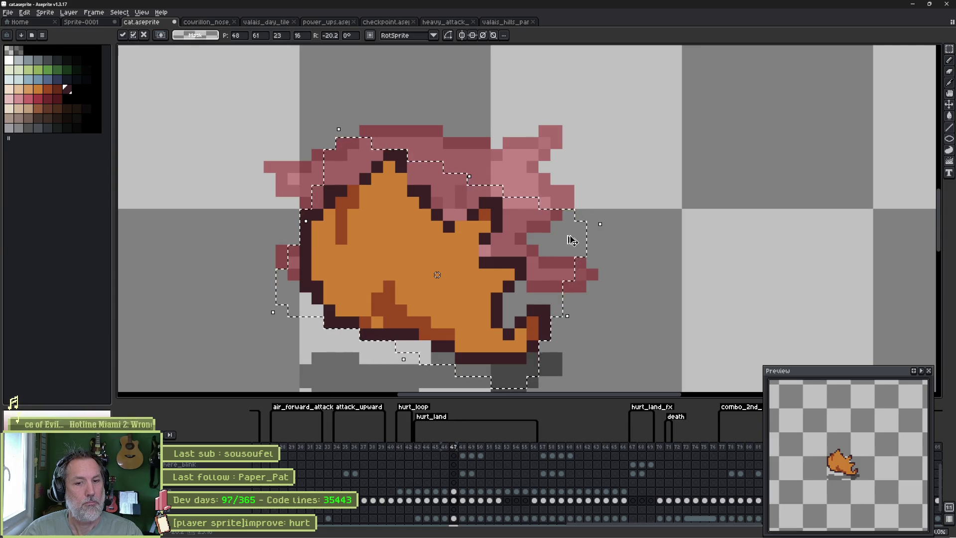
key(ctrl+d)
key(ctrl+z)
key(ctrl+y)
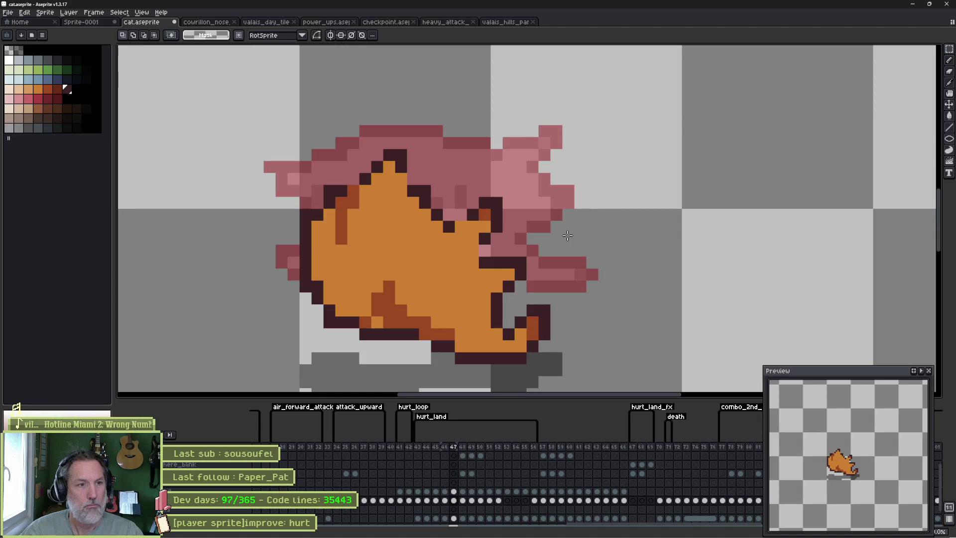
Paste the outlined cat onto frame 48 and rotate it to about 43°.
click(464, 509)
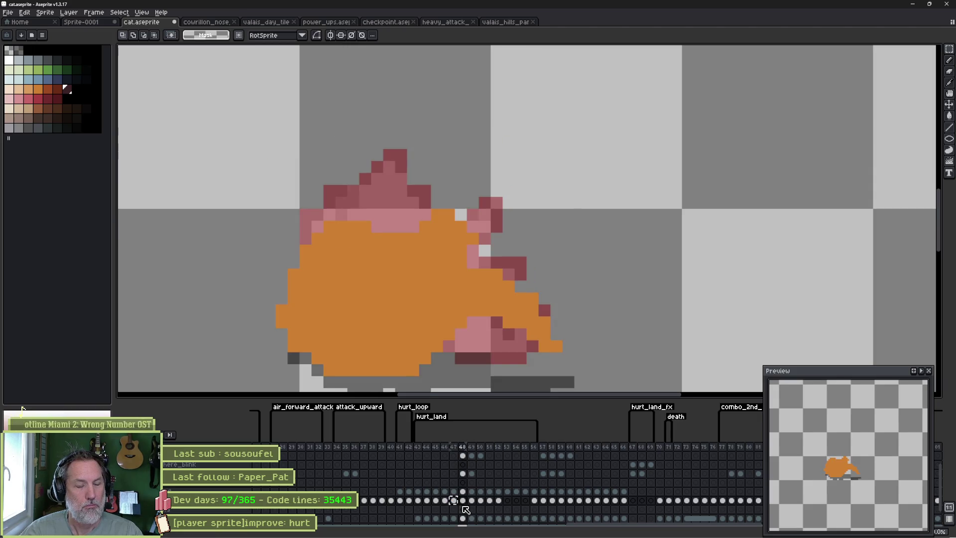
key(ctrl+v)
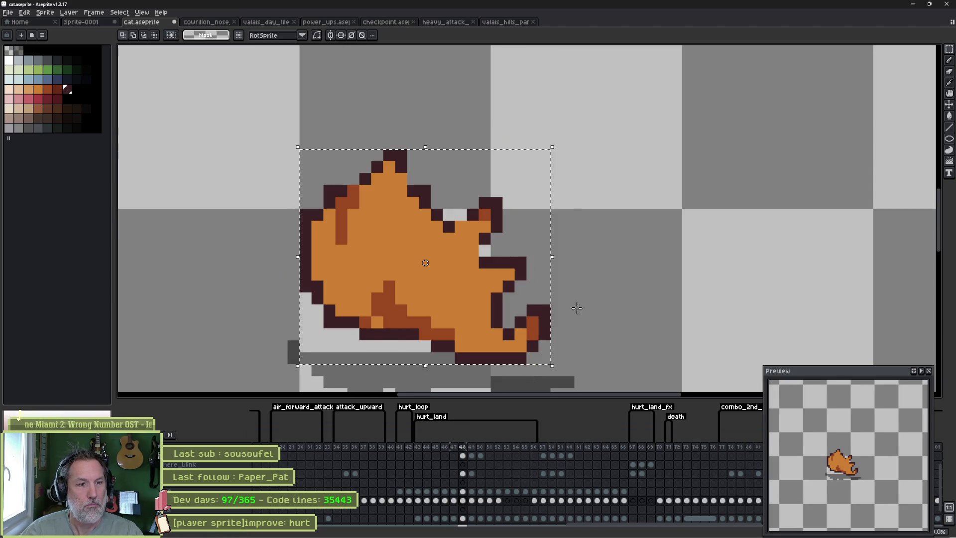
mouse_move(560, 145)
mouse_down()
mouse_move(457, 98)
mouse_move(426, 95)
mouse_up()
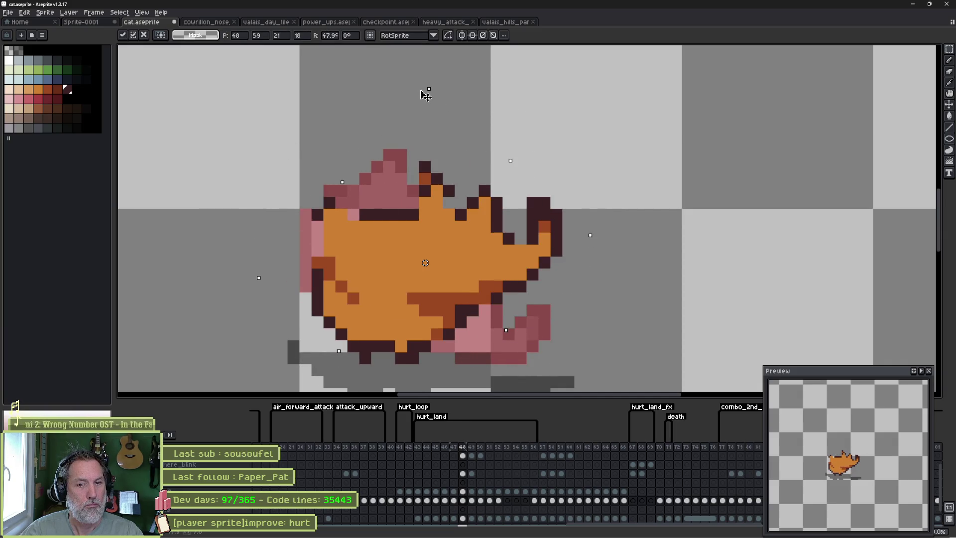
key(Return)
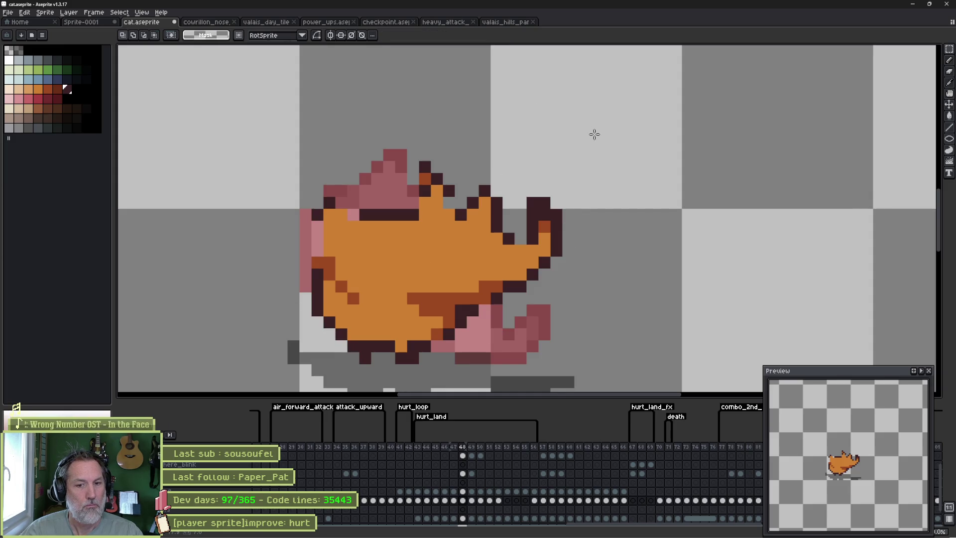
Compare frames 47 and 48, then erase the stray dark tail outline pixels on frame 48.
key(period)
key(period)
key(period)
key(period)
key(period)
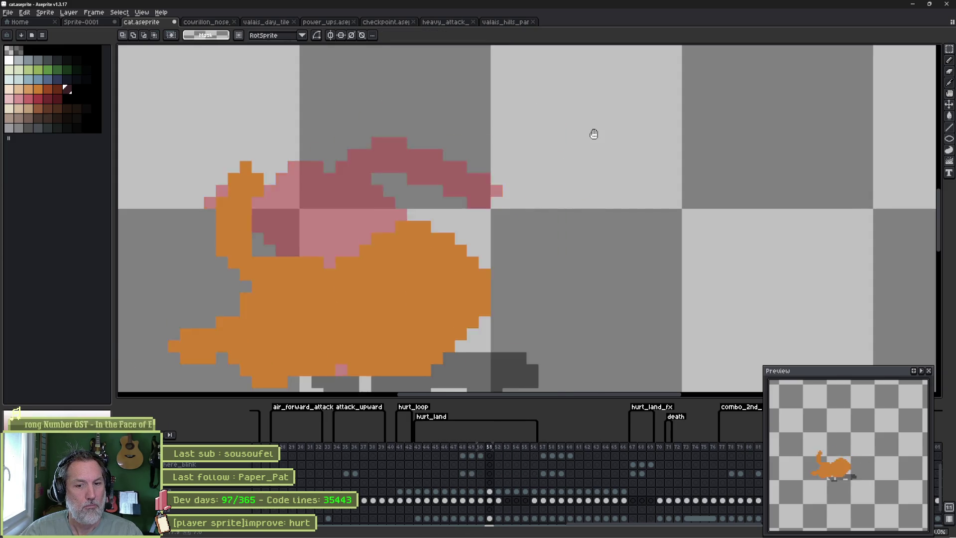
key(comma)
key(comma)
key(comma)
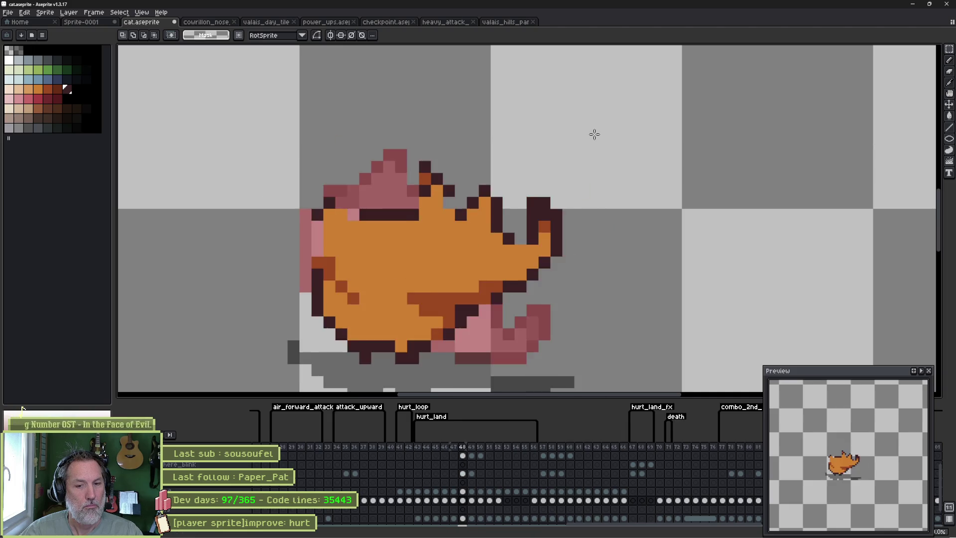
key(period)
key(comma)
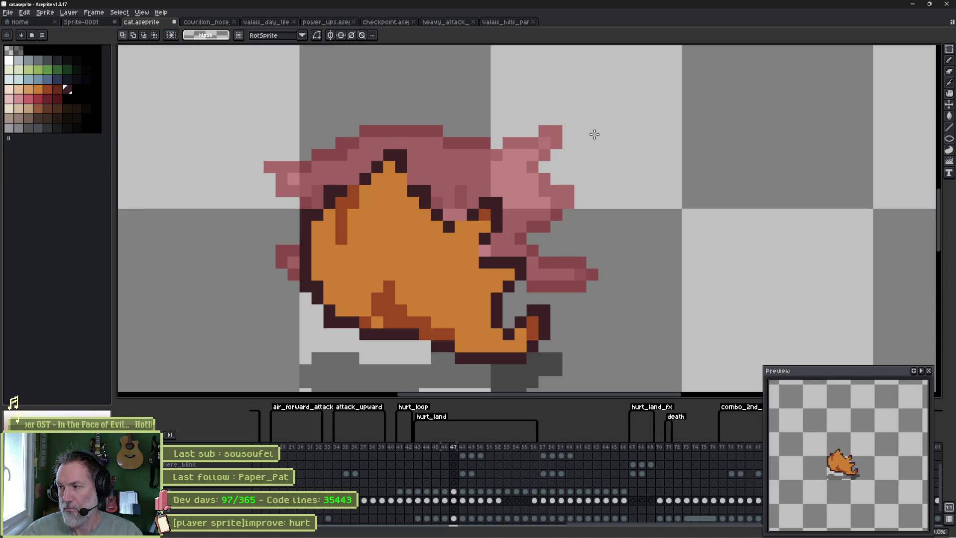
key(period)
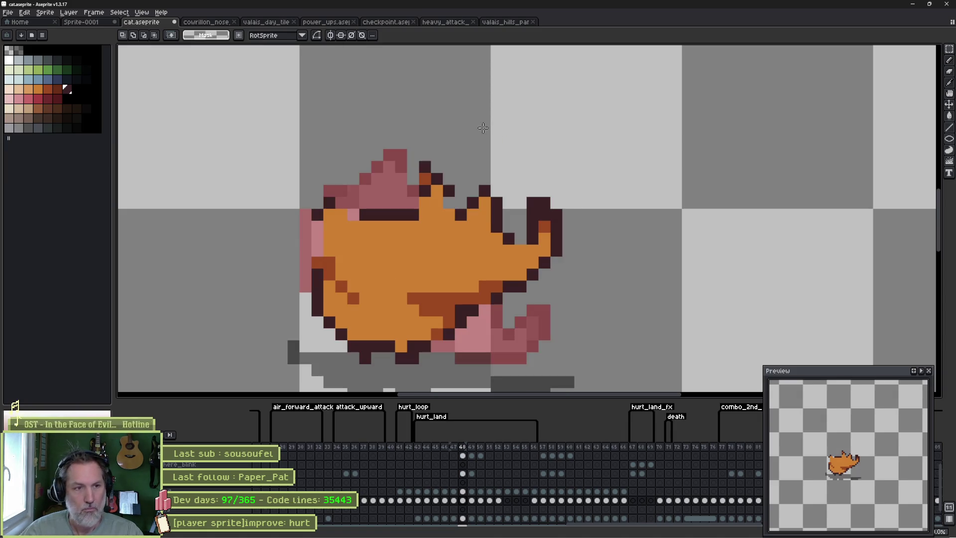
key(e)
mouse_move(550, 200)
mouse_down()
mouse_move(518, 203)
mouse_move(544, 252)
mouse_move(526, 276)
mouse_move(532, 321)
mouse_move(495, 335)
mouse_up()
key(b)
Paint an orange strip down the tail's inner side and add dark tail outline pixels.
key(e)
key(b)
alt+click(493, 281)
mouse_move(508, 276)
mouse_down()
mouse_move(520, 339)
mouse_move(508, 298)
mouse_up()
alt+click(509, 333)
click(515, 342)
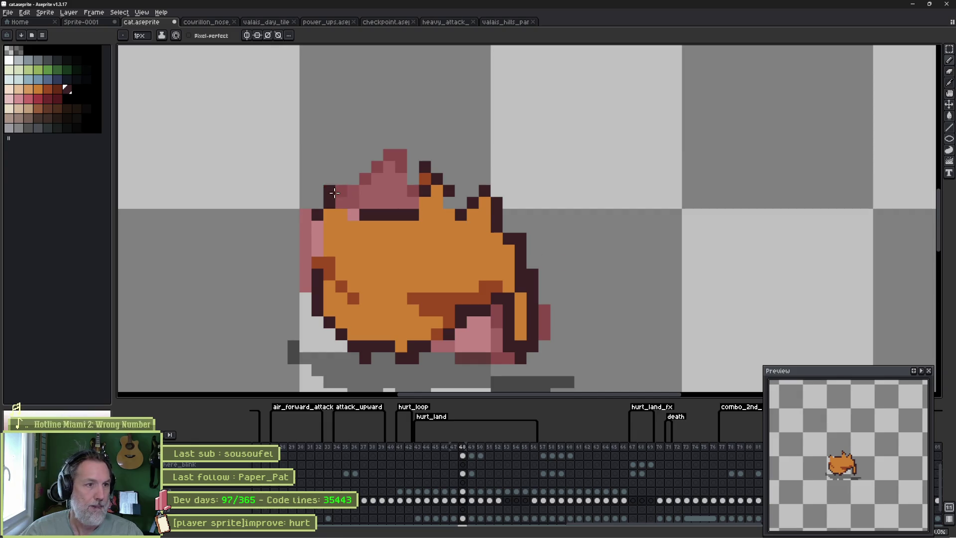
Outline the ear top and left edge in dark brown, and shade the lower belly rust.
alt+click(424, 178)
alt+click(331, 199)
drag(342, 191, 349, 194)
mouse_move(318, 222)
mouse_down()
mouse_move(312, 265)
mouse_move(331, 272)
mouse_move(365, 331)
mouse_move(390, 310)
mouse_up()
alt+click(354, 252)
alt+click(353, 298)
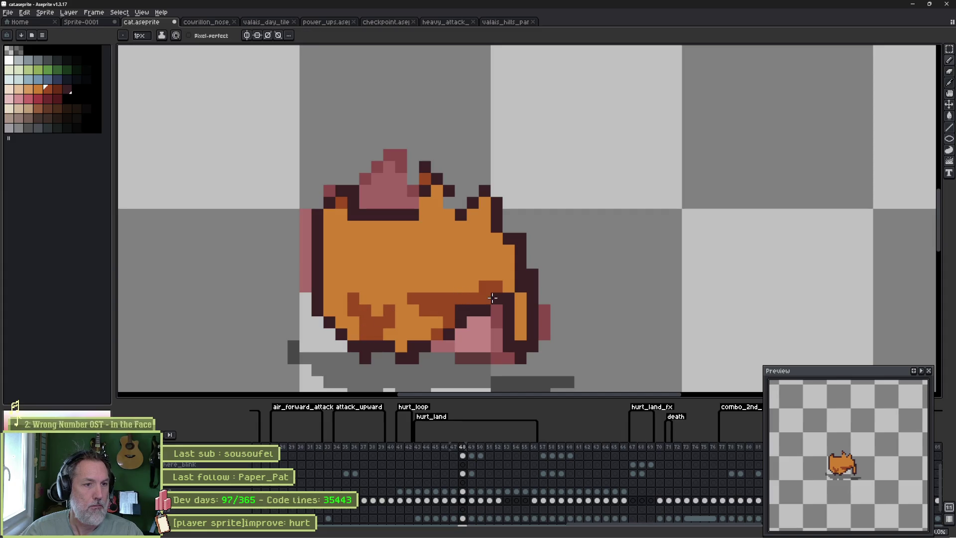
Touch up the head outline, darkening the top pixel and turning stray outline pixels orange.
alt+click(389, 215)
click(401, 215)
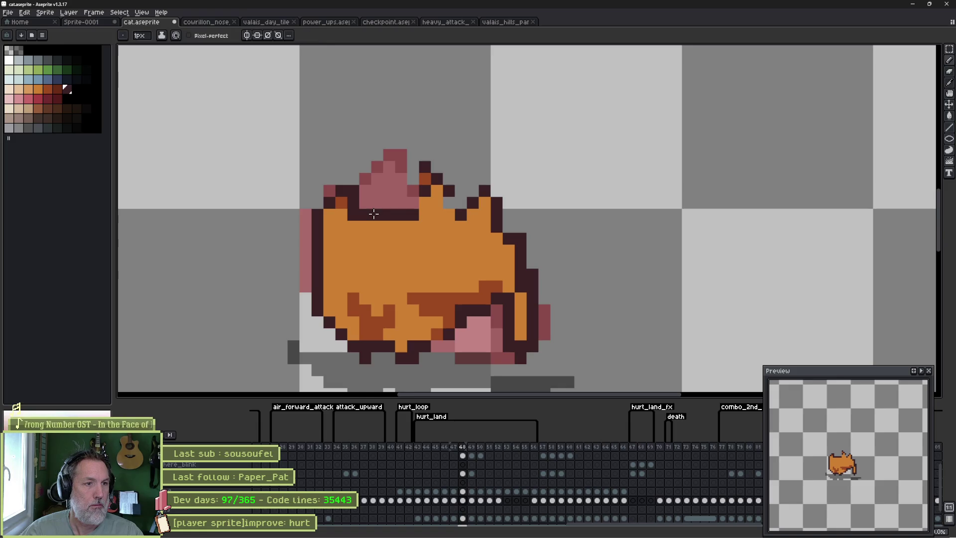
click(356, 224)
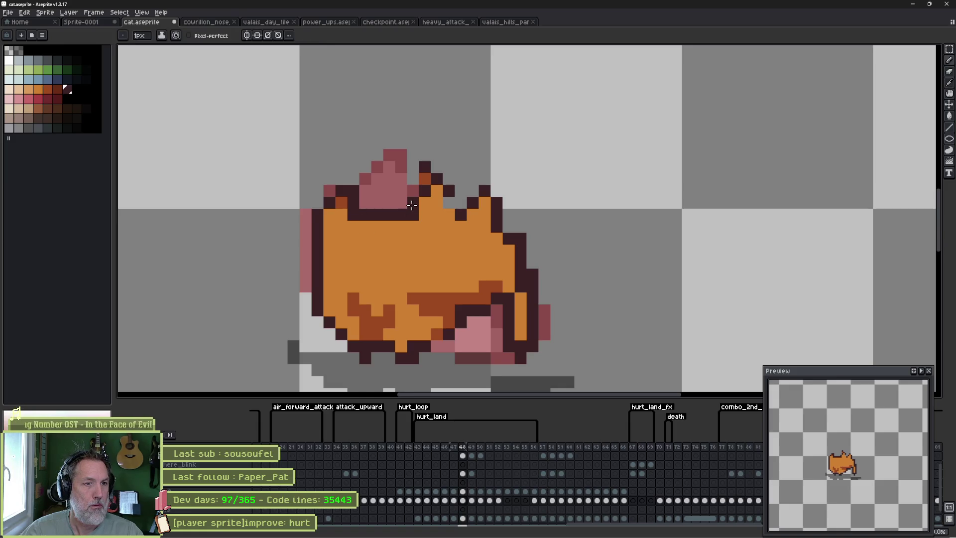
click(439, 191)
right_click(450, 200)
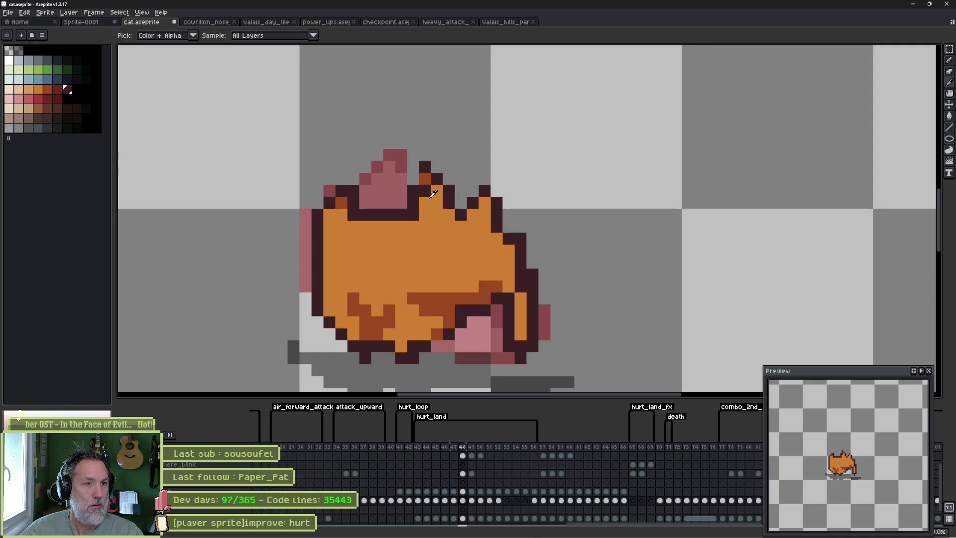
alt+click(418, 187)
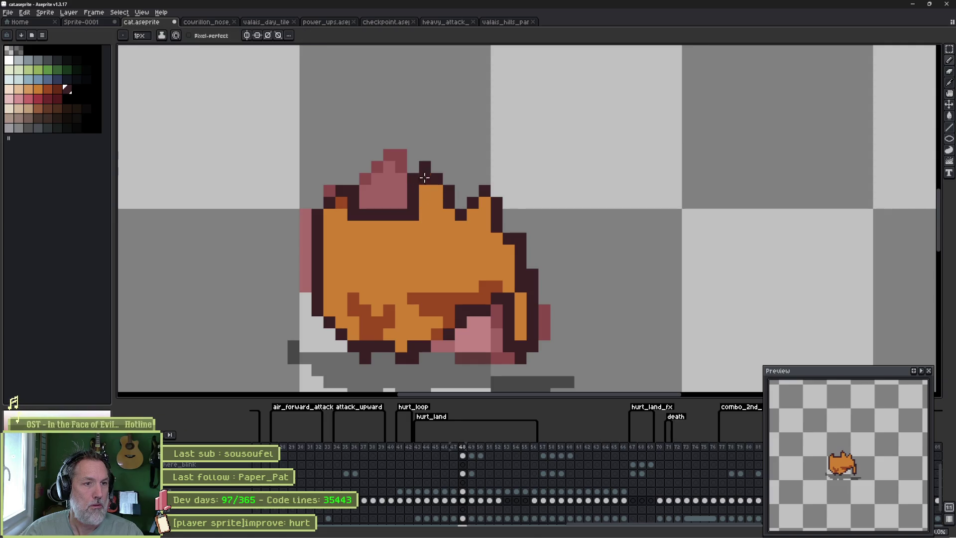
click(378, 192)
key(ctrl+z)
click(425, 178)
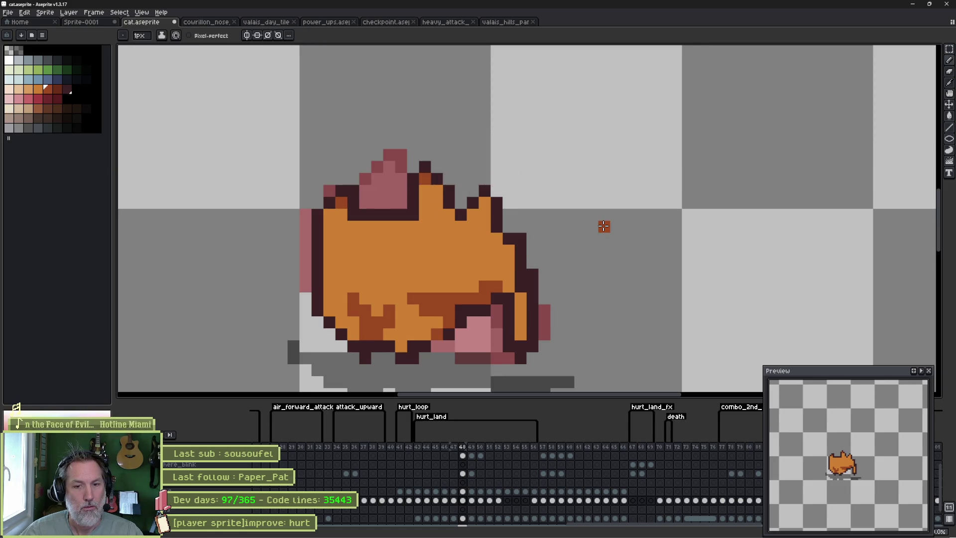
Play the hurt_land frames, extend the dark orange belly shading, and compare with frame 47.
key(Return)
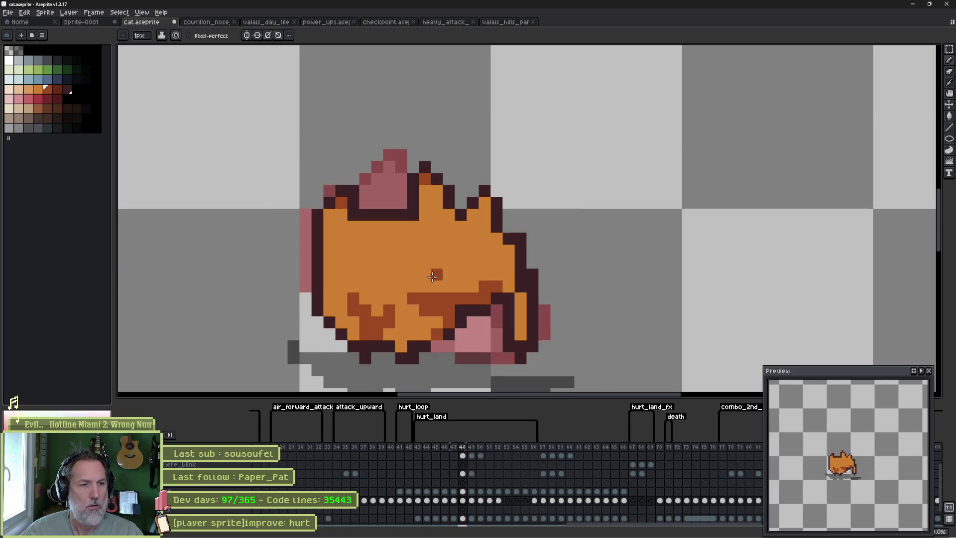
mouse_move(390, 329)
mouse_down()
mouse_move(381, 313)
mouse_move(362, 311)
mouse_move(429, 300)
mouse_up()
alt+click(352, 298)
alt+click(395, 315)
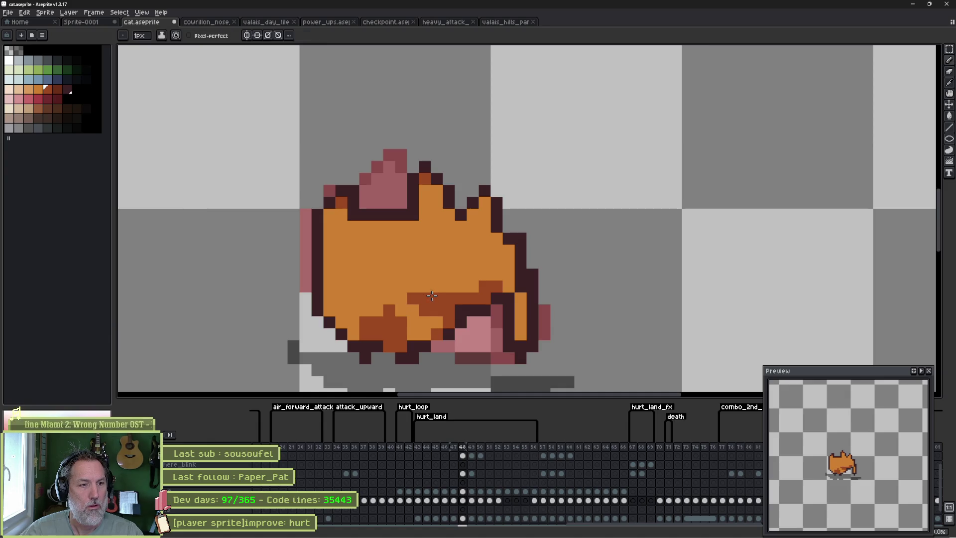
key(comma)
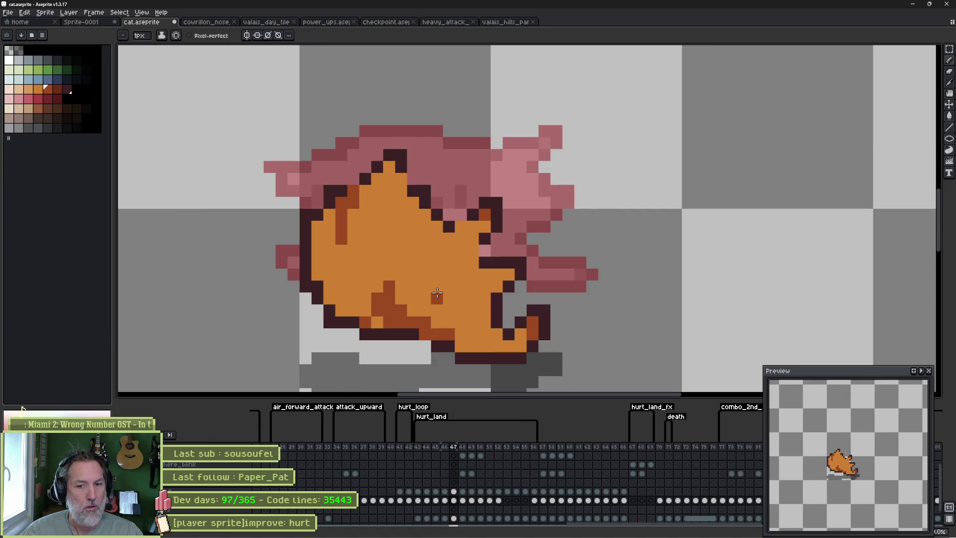
key(period)
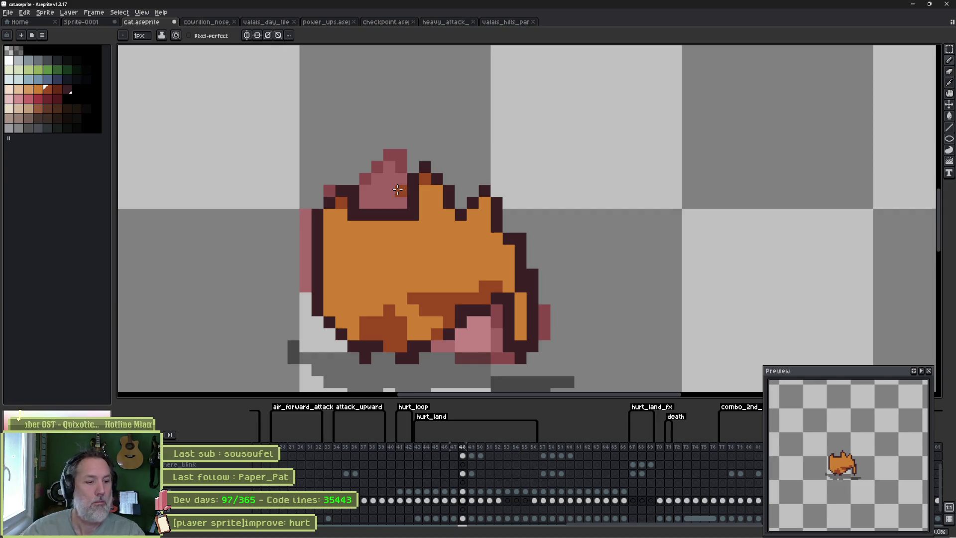
Lasso-select the cat's left ear, deselect it, and compare frames 47 and 48.
key(q)
mouse_move(366, 205)
mouse_down()
mouse_move(314, 213)
mouse_move(352, 214)
mouse_up()
key(ctrl+d)
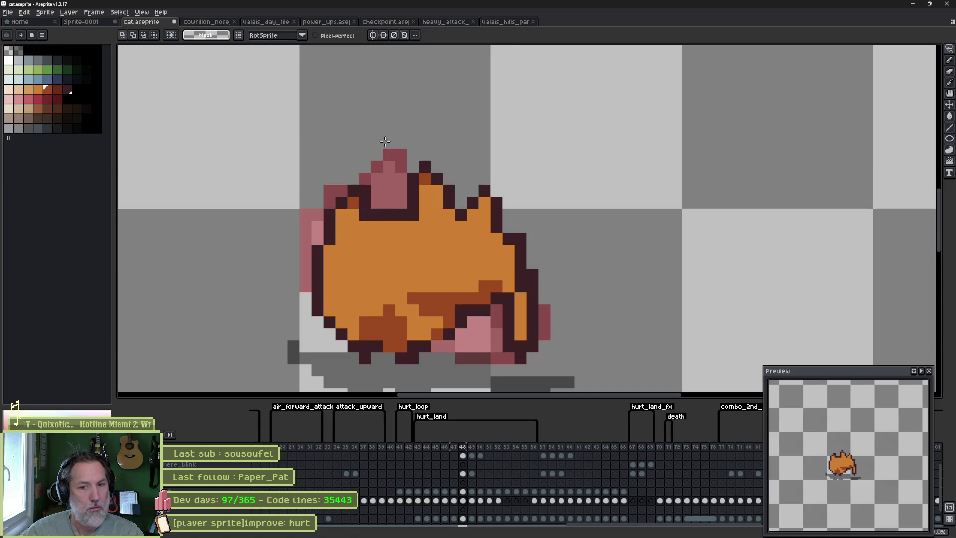
key(Left)
key(Right)
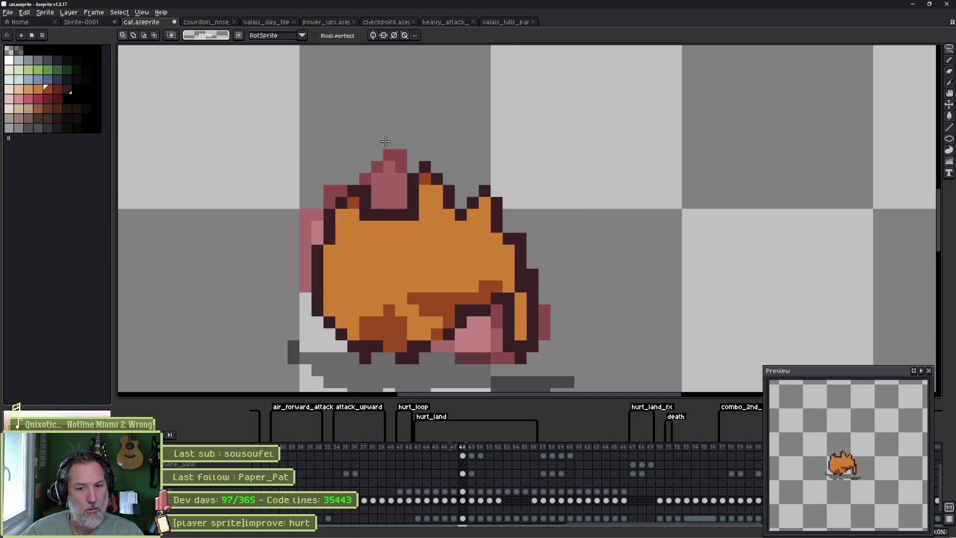
key(Left)
key(Right)
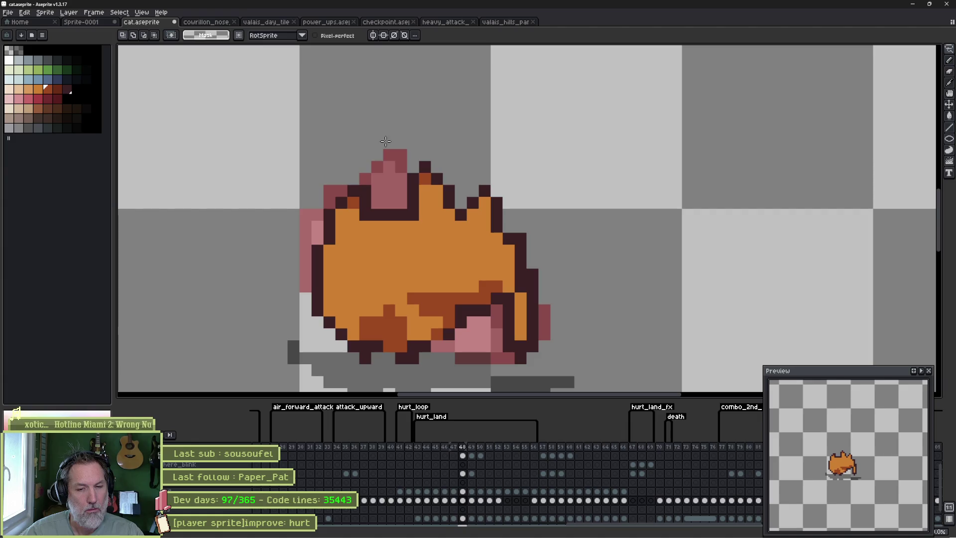
key(Left)
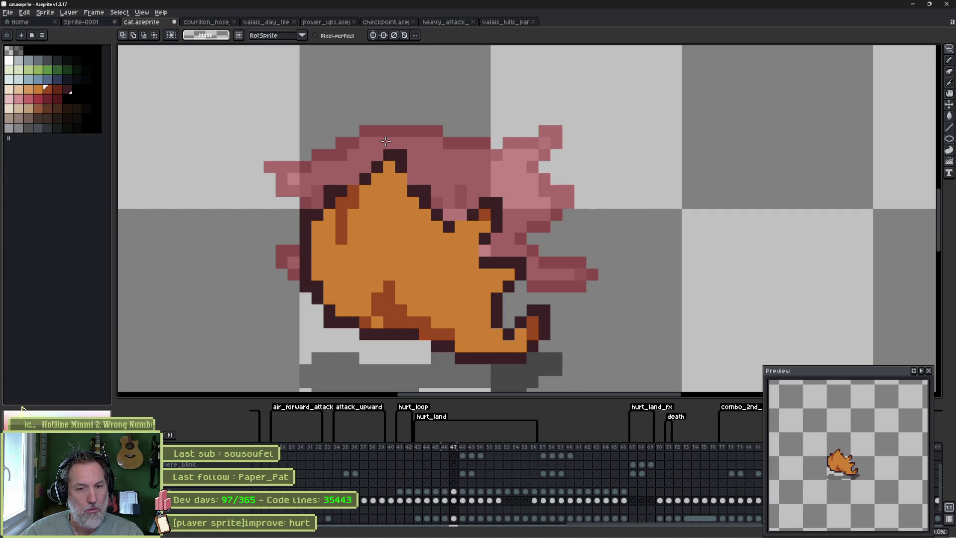
key(Right)
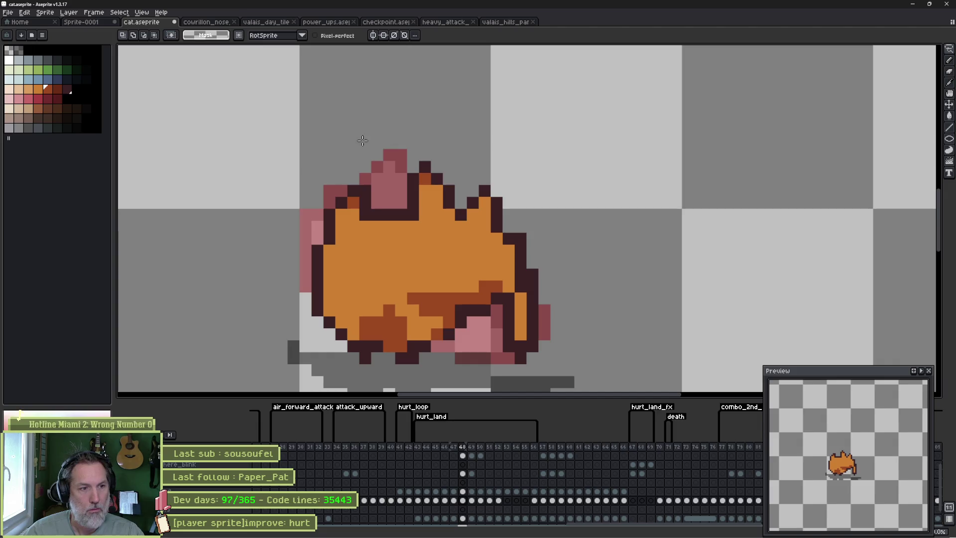
Add dark outline pixels at the lower left and restore stray dark orange to body orange.
alt+click(342, 330)
click(326, 354)
click(329, 347)
alt+click(378, 327)
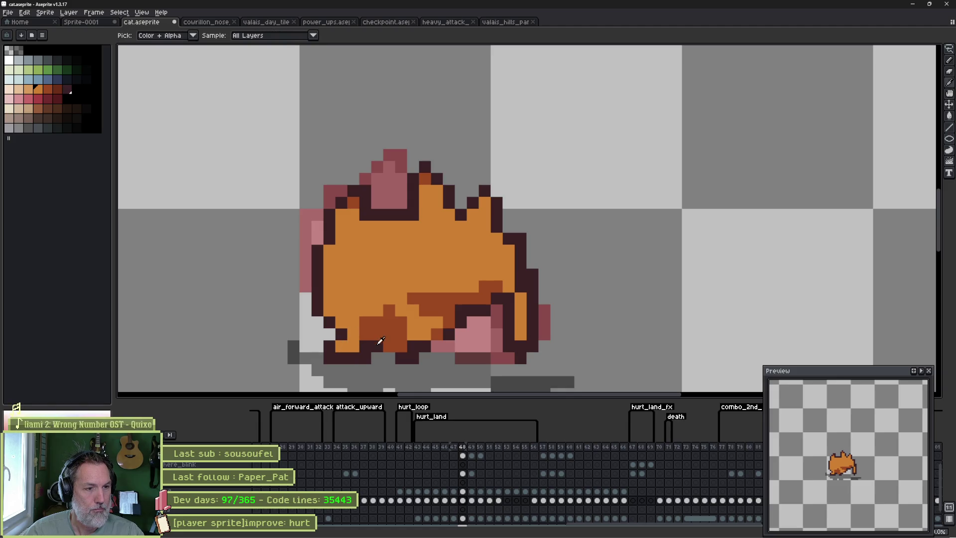
click(376, 358)
alt+click(389, 360)
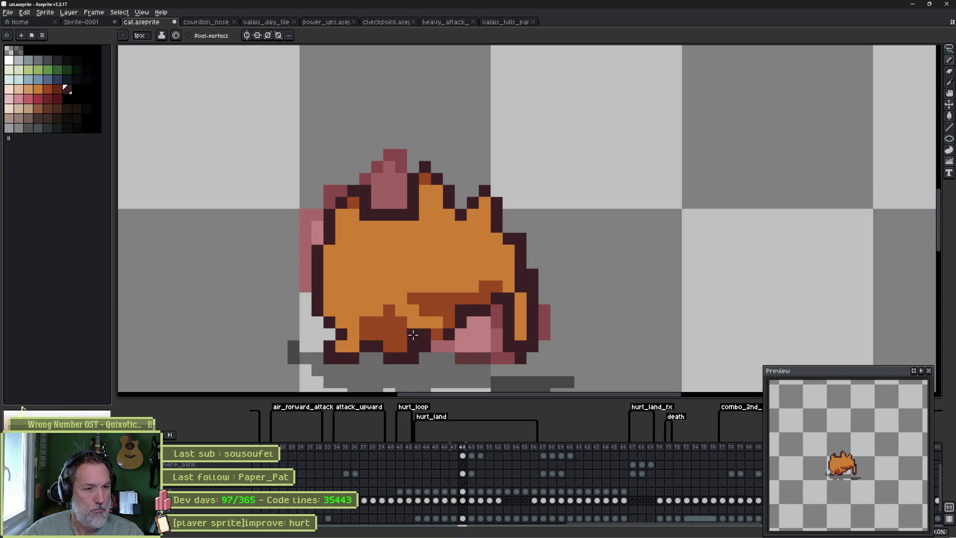
alt+click(410, 288)
drag(365, 322, 365, 333)
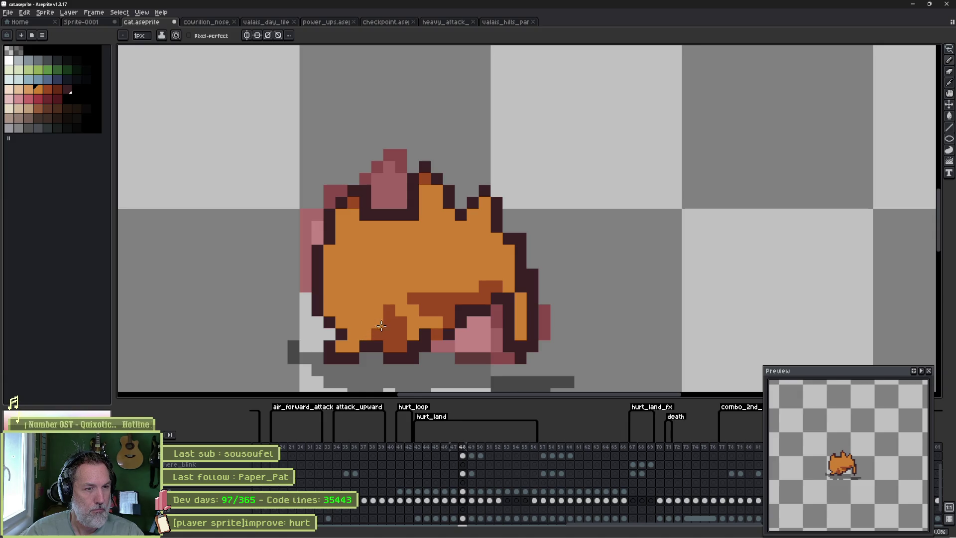
Draw a dark eye line across the cat's upper left, then compare with frame 47.
alt+click(335, 334)
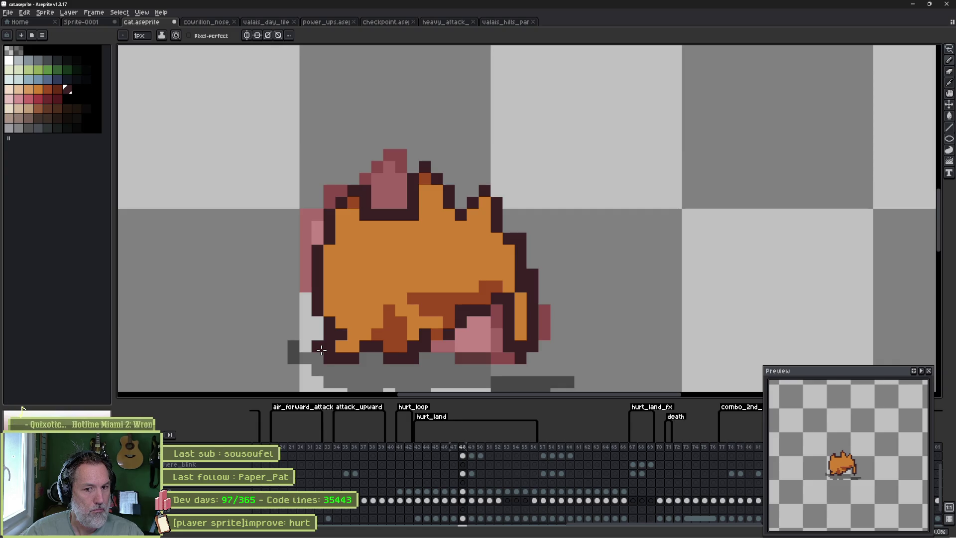
drag(330, 240, 383, 241)
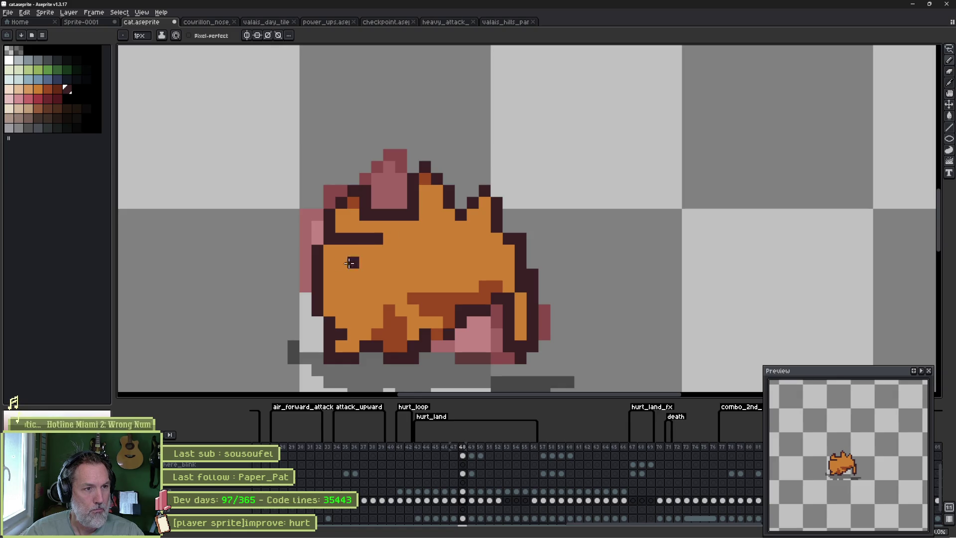
key(e)
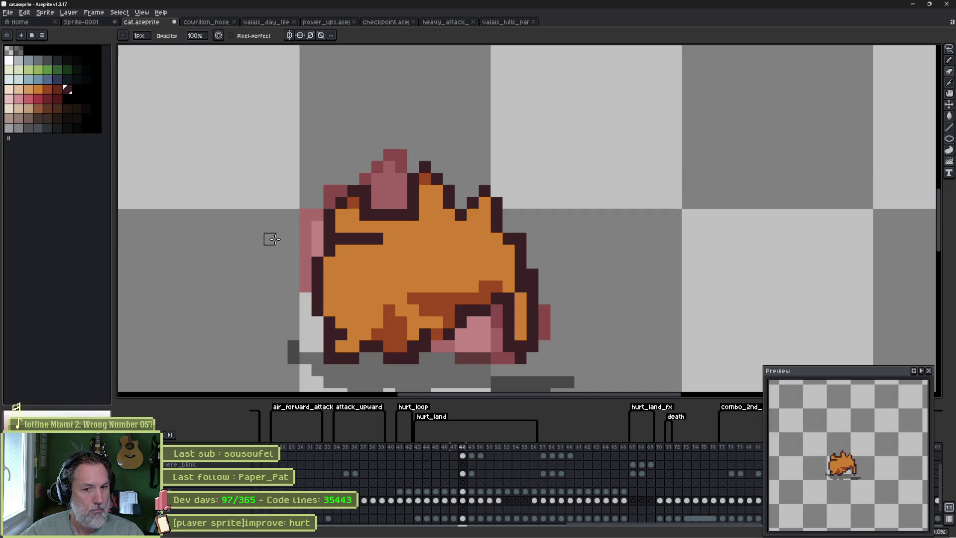
key(comma)
key(period)
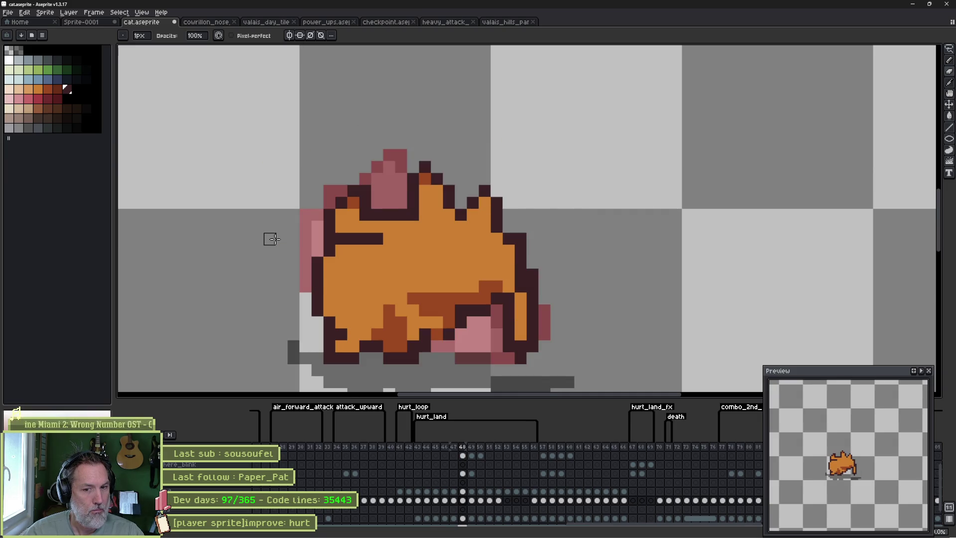
key(comma)
key(period)
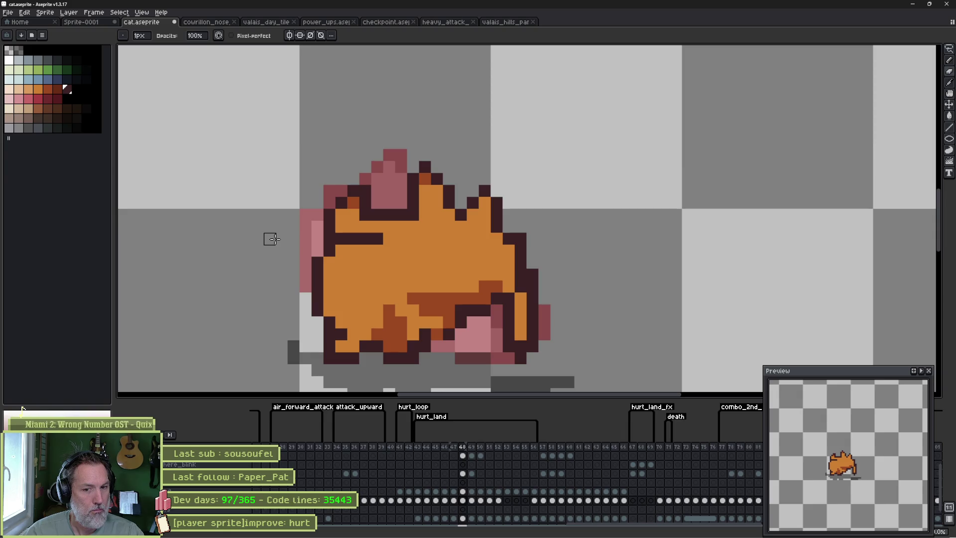
Remove the extra dark row under the cat, then lasso and paste the upper-left part.
key(e)
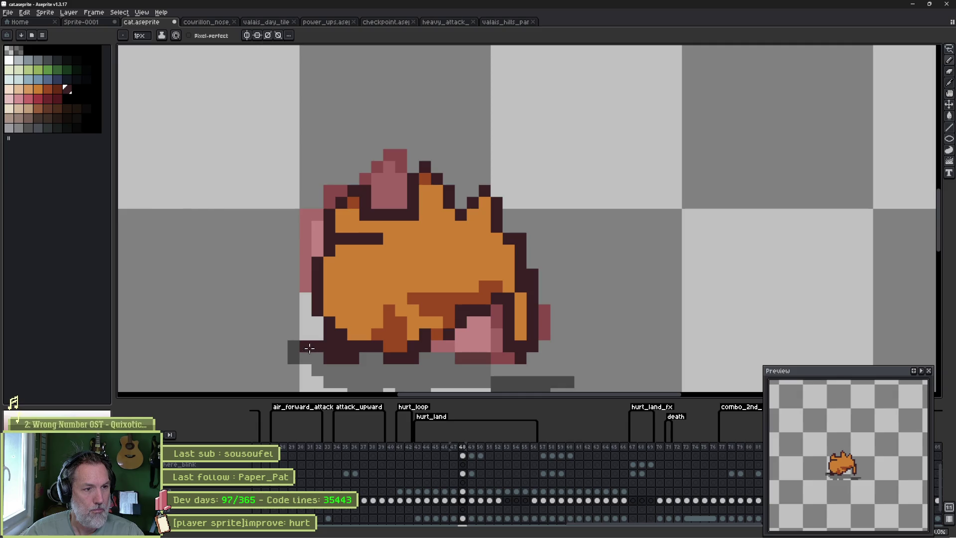
key(b)
drag(412, 358, 306, 358)
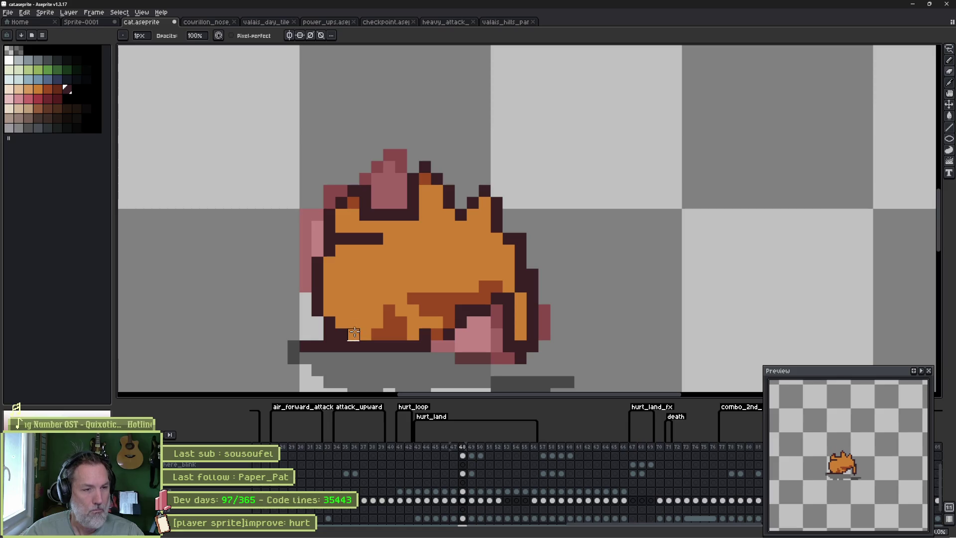
key(q)
mouse_move(330, 193)
mouse_down()
mouse_move(327, 185)
mouse_move(401, 202)
mouse_move(435, 289)
mouse_move(348, 379)
mouse_move(227, 179)
mouse_up()
key(ctrl+v)
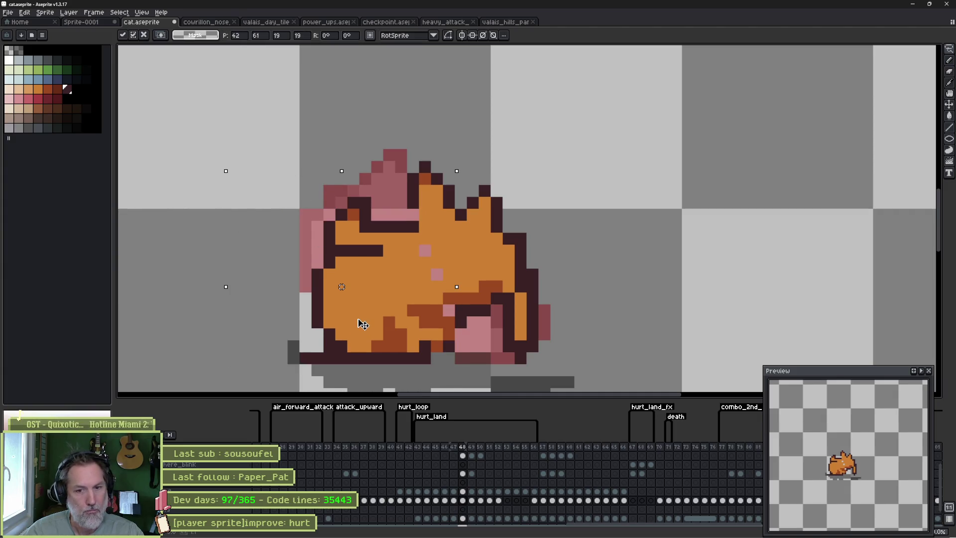
Drop the floating block, compare frames 47 and 48, and repaint stray dark belly pixels orange.
key(ctrl+d)
key(Left)
key(Right)
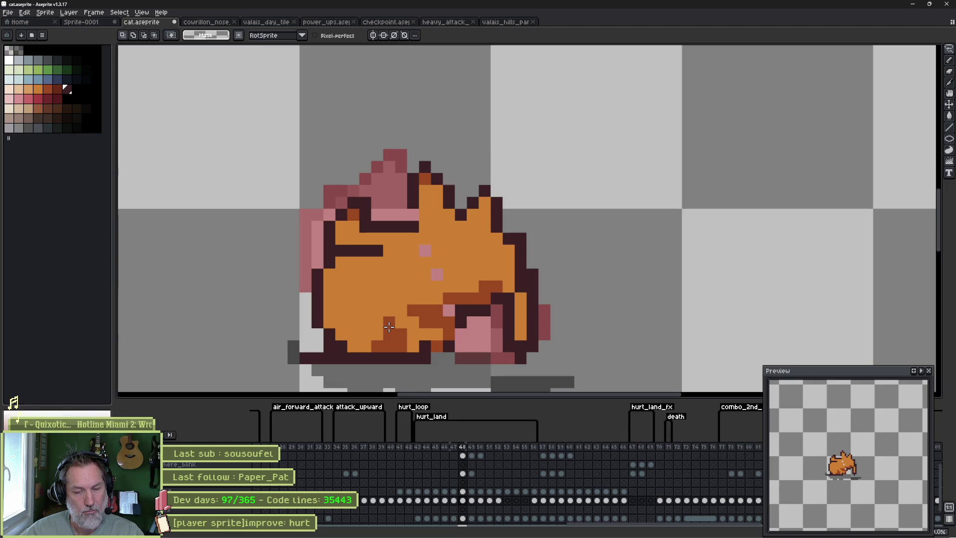
key(Left)
key(Right)
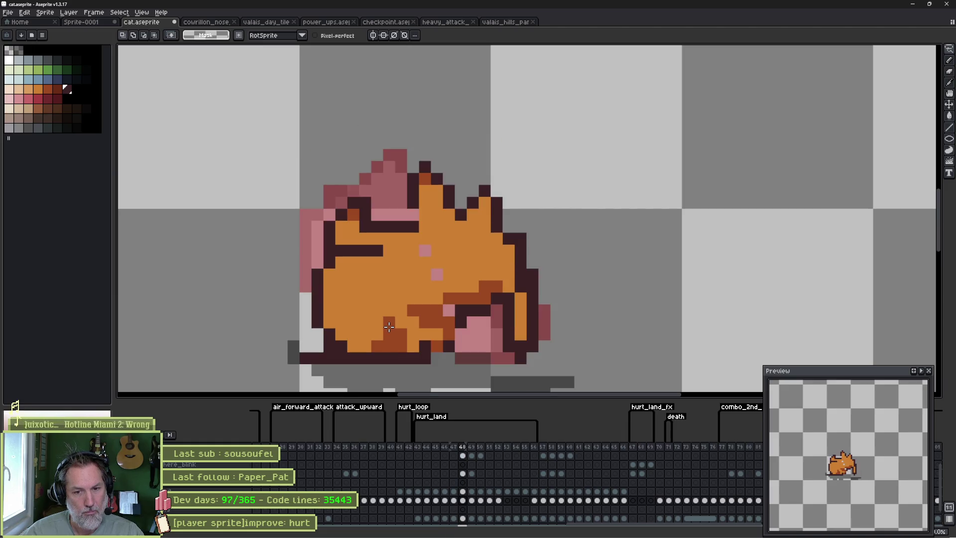
key(Left)
key(Right)
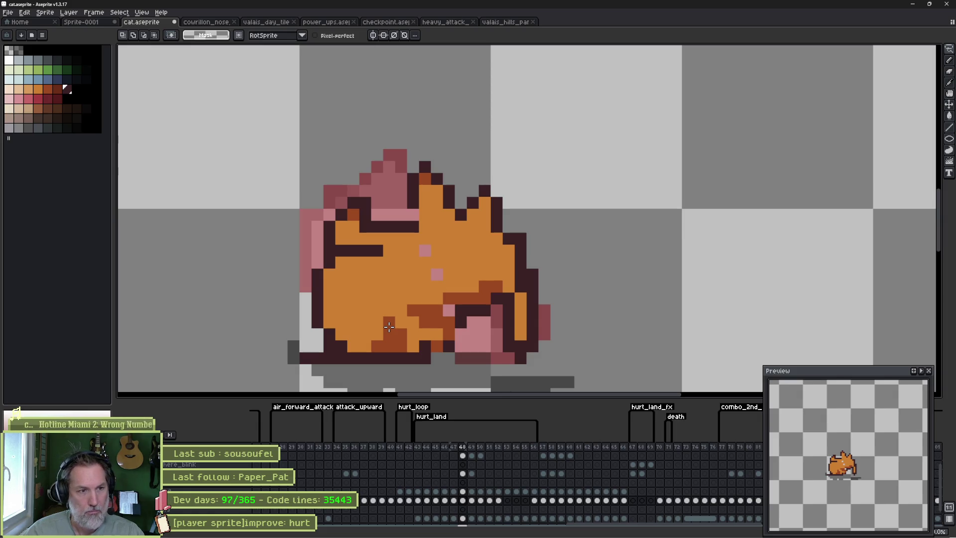
key(b)
mouse_move(423, 334)
mouse_down()
mouse_move(414, 310)
mouse_move(430, 324)
mouse_up()
key(alt)
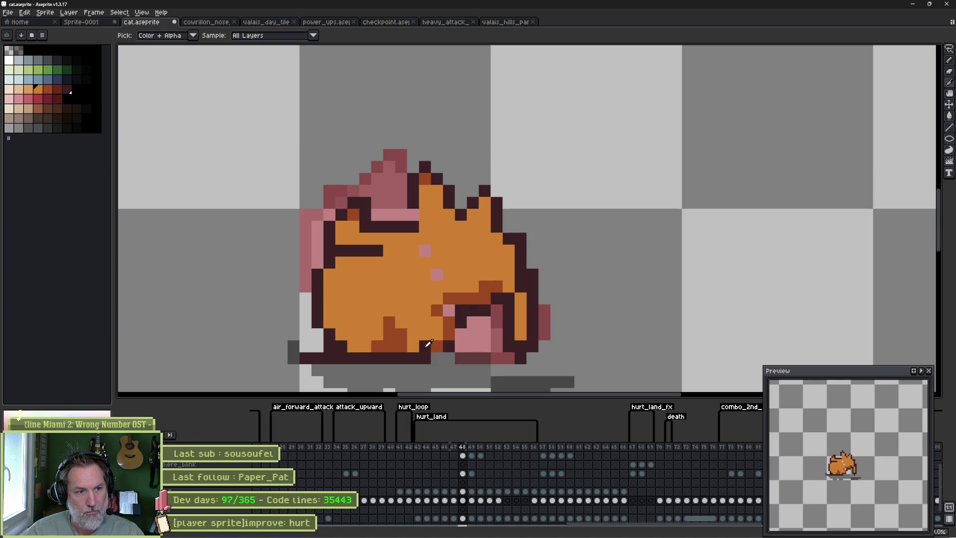
Pick the darker orange and add shading pixels along the cat's body in frame 48.
alt+click(449, 342)
click(448, 334)
click(448, 313)
click(426, 302)
click(450, 282)
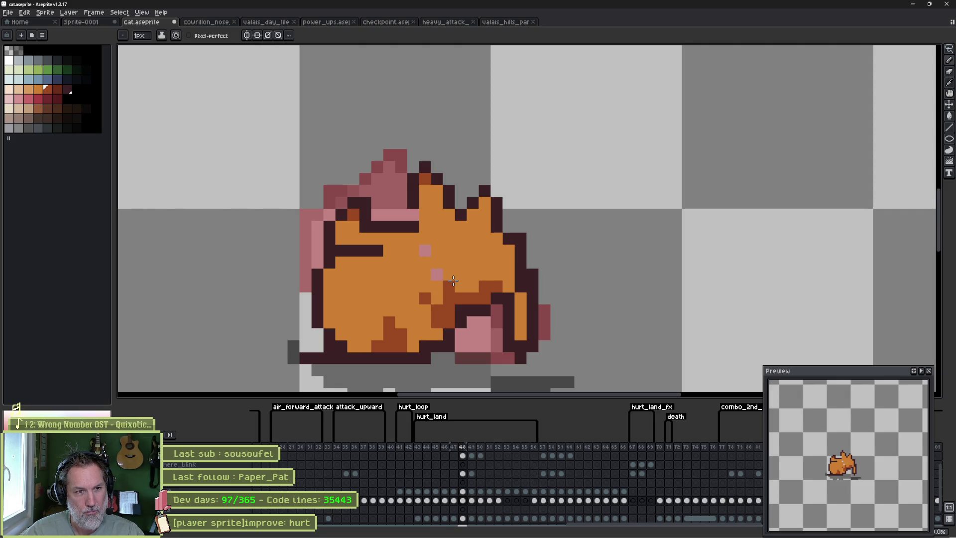
Shade the cat's right leg with darker orange.
alt+click(461, 285)
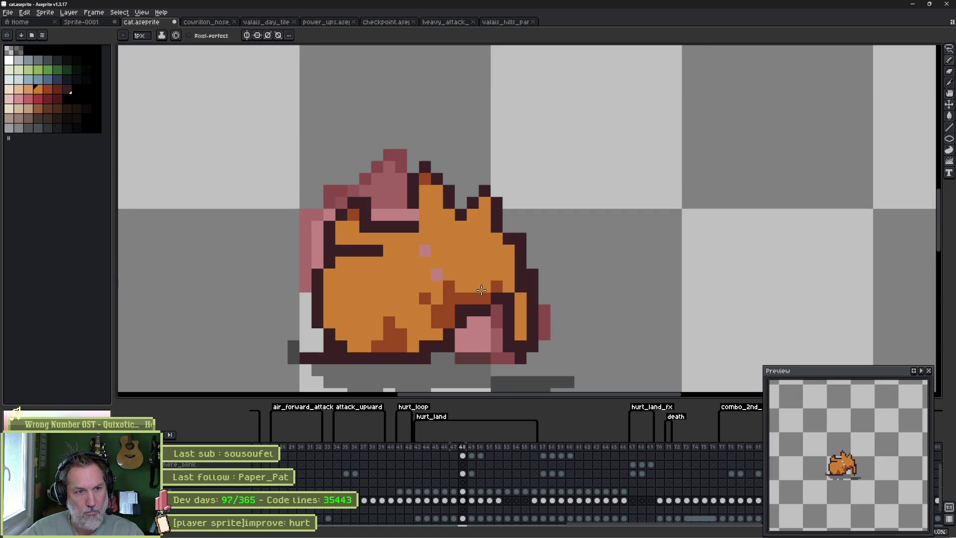
alt+click(473, 295)
click(520, 335)
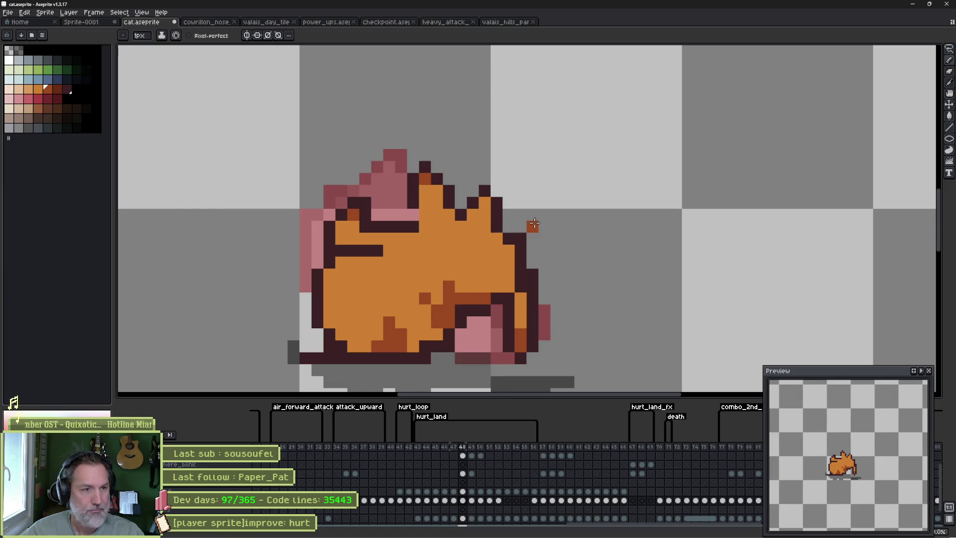
Add a dark pixel below the eye line and undo a stray orange pixel at the right ear tip.
alt+click(409, 220)
click(401, 237)
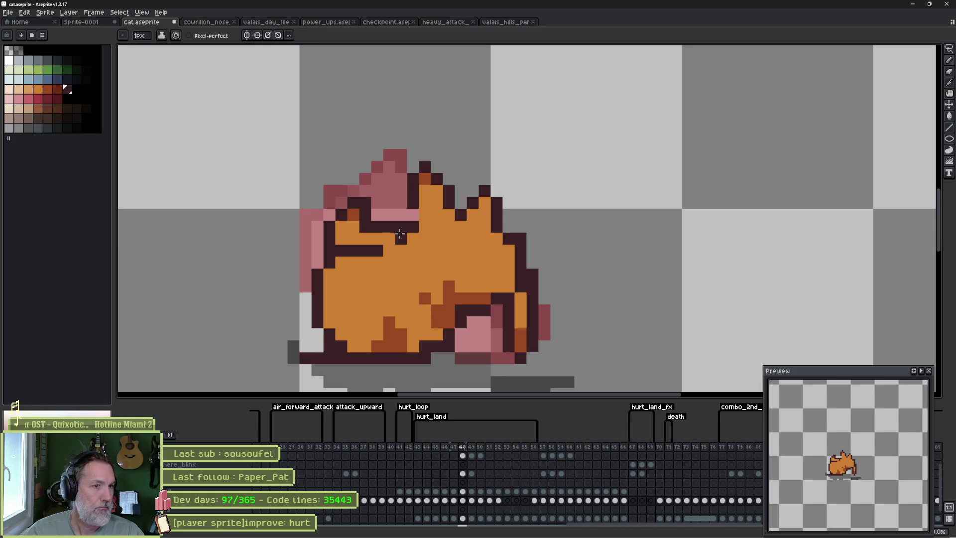
alt+click(416, 215)
click(512, 204)
key(ctrl+z)
alt+click(464, 214)
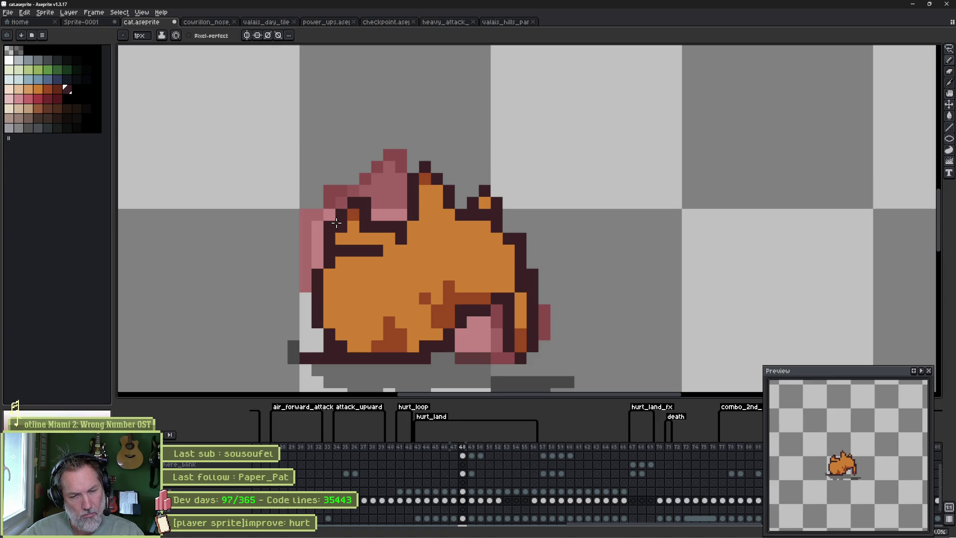
key(Left)
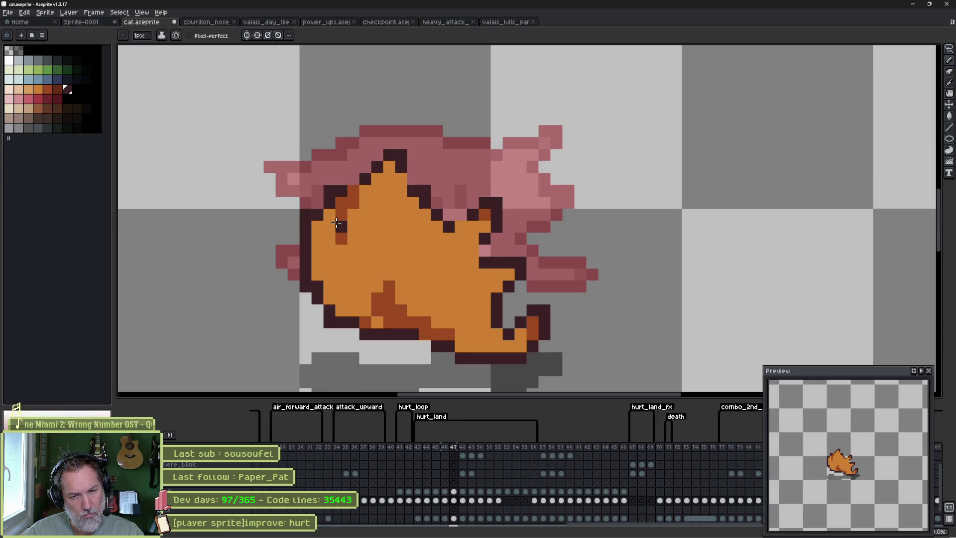
key(Right)
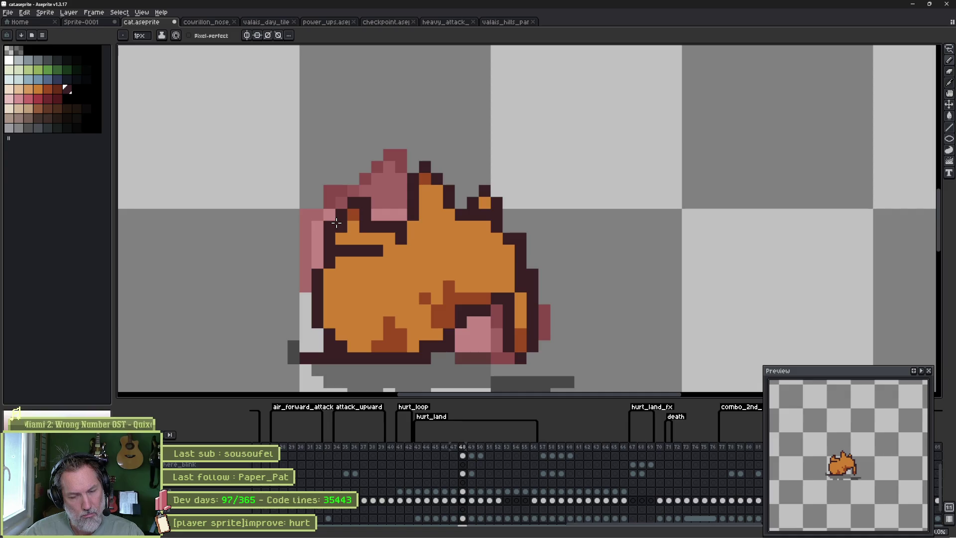
key(Right)
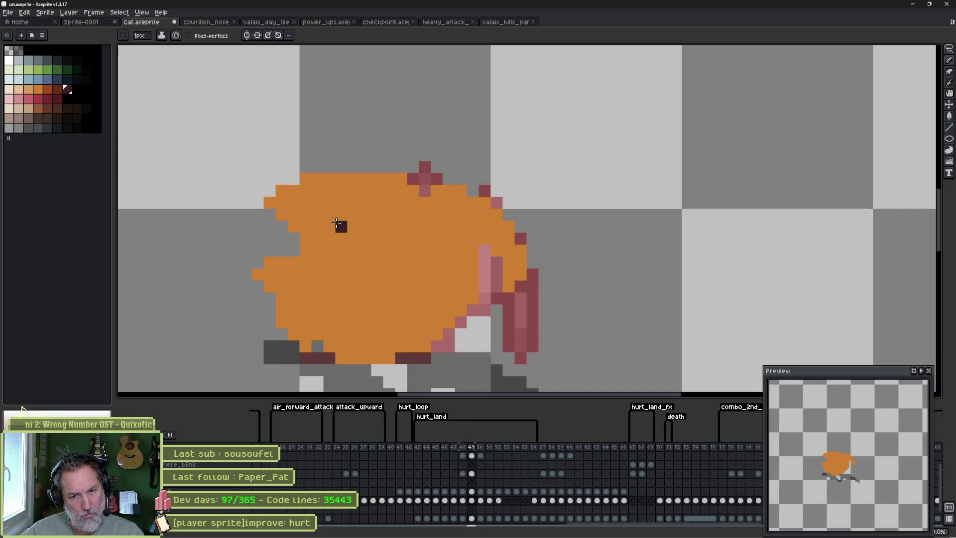
key(Left)
key(Left)
key(Left)
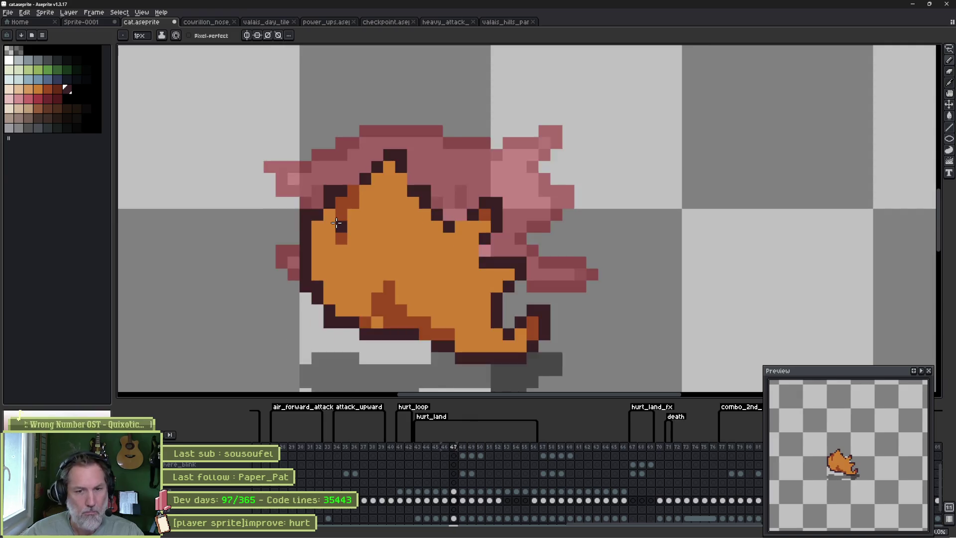
key(Left)
key(Left)
key(Left)
key(Right)
key(Right)
key(Right)
key(Right)
key(Right)
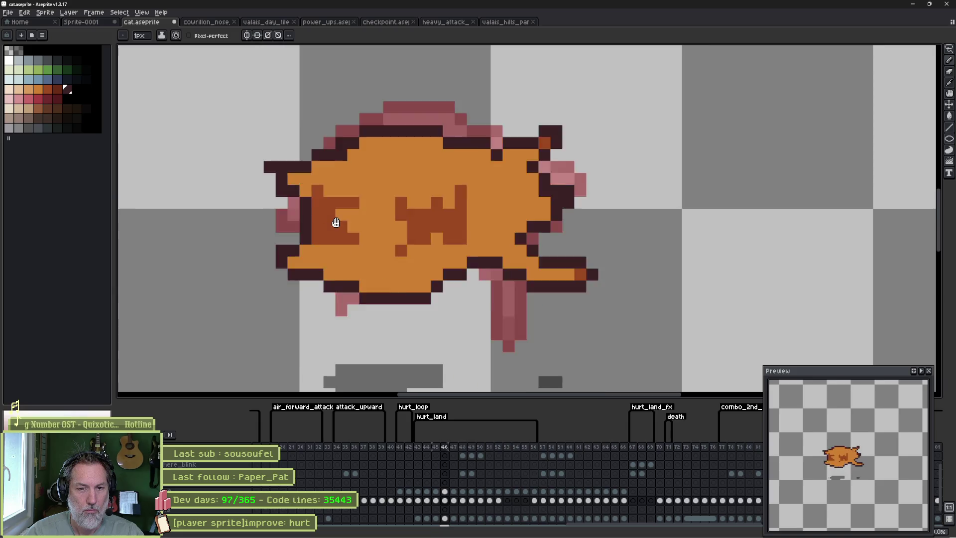
key(Left)
key(Left)
key(Left)
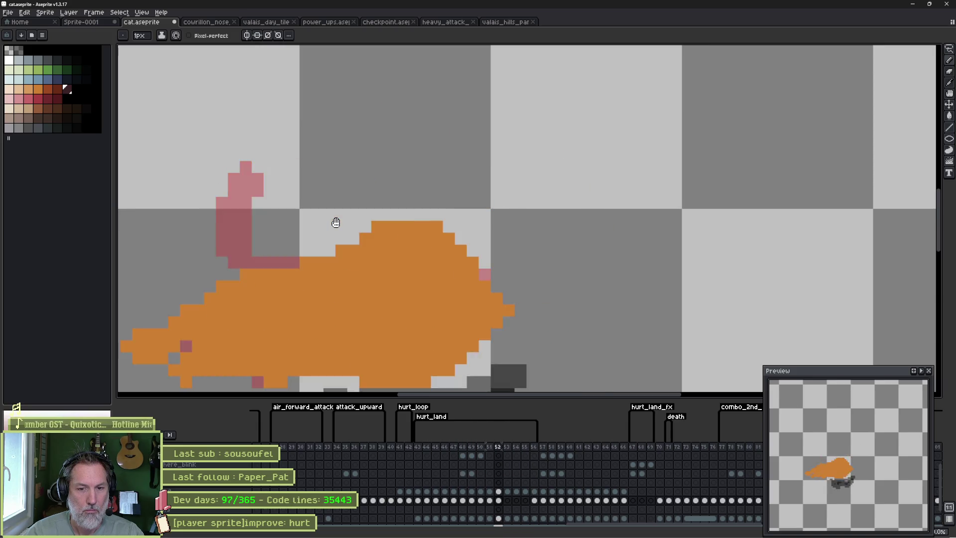
key(Right)
key(Right)
key(Right)
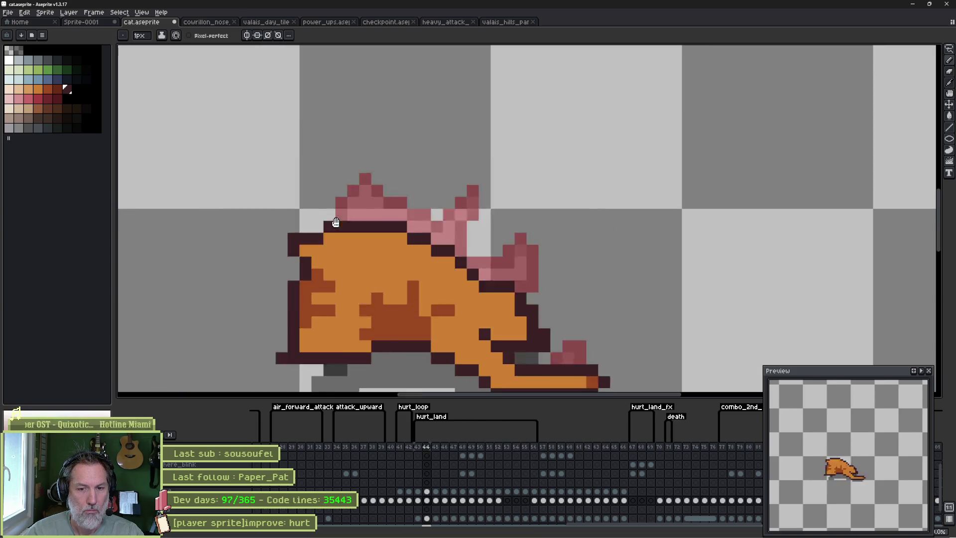
key(Right)
key(Right)
key(Right)
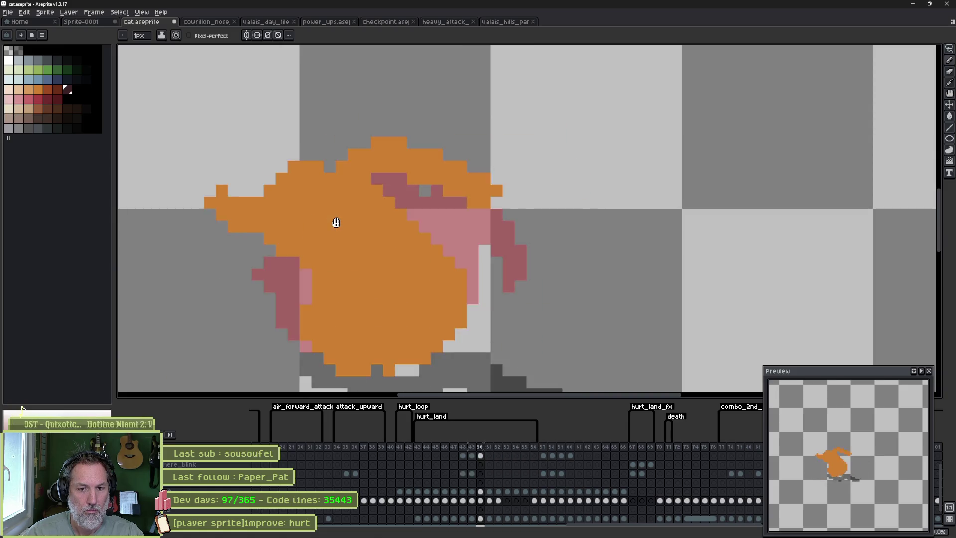
key(Left)
key(Left)
key(Left)
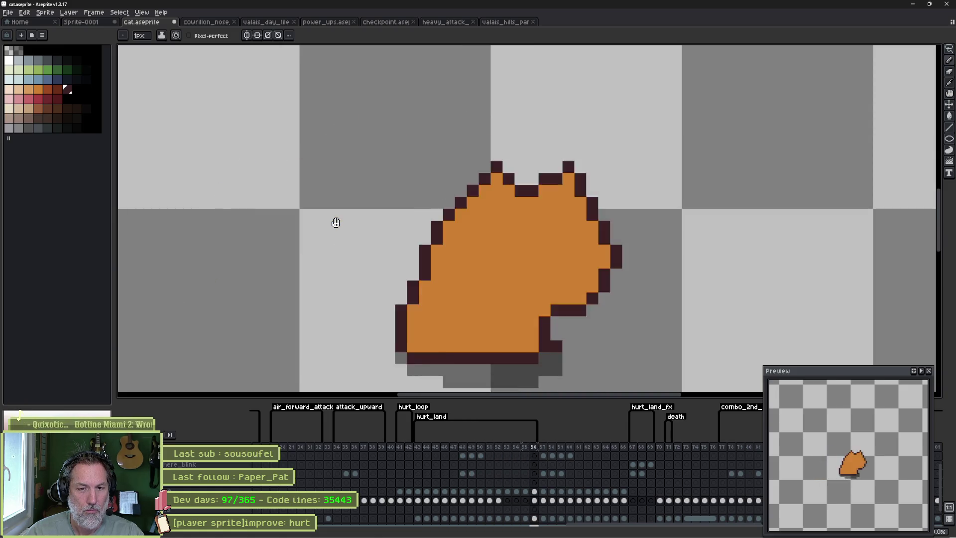
key(Right)
key(Right)
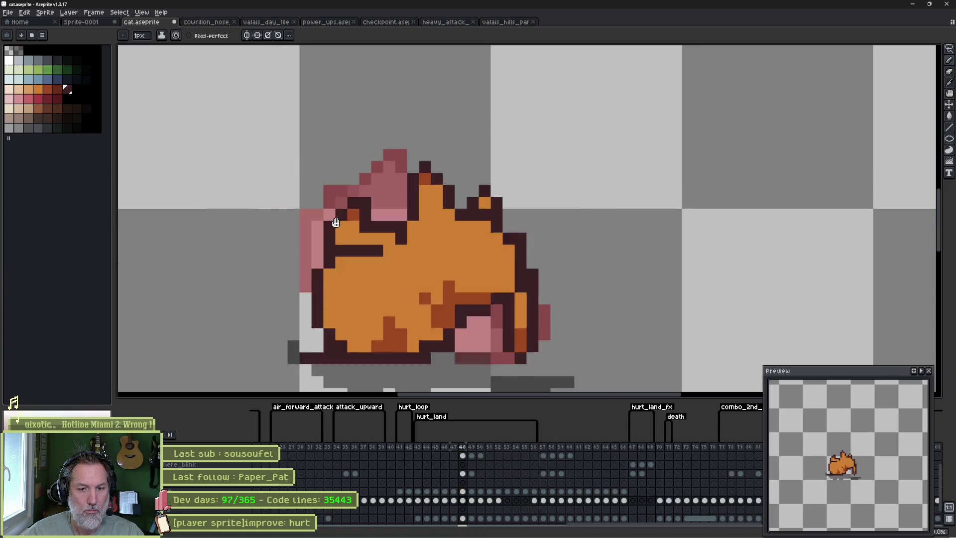
key(Left)
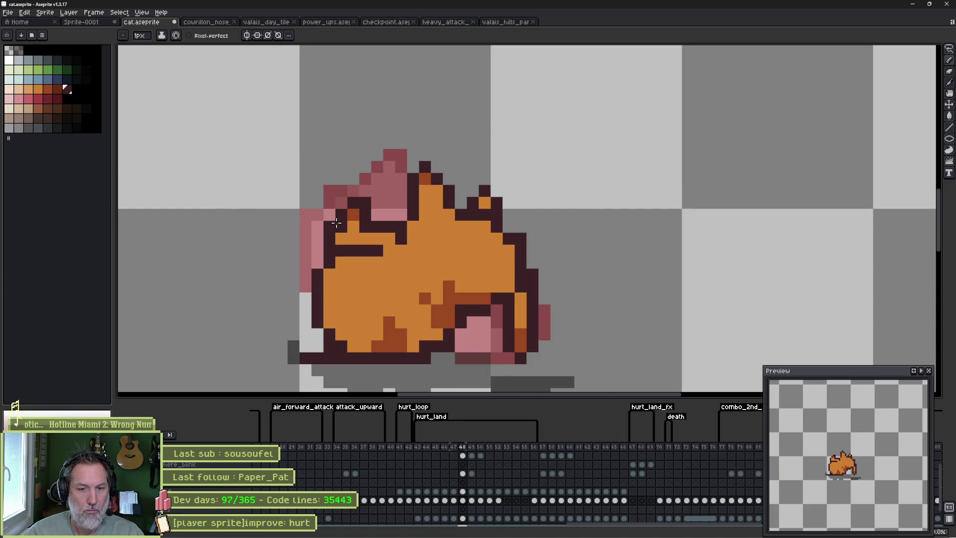
key(Right)
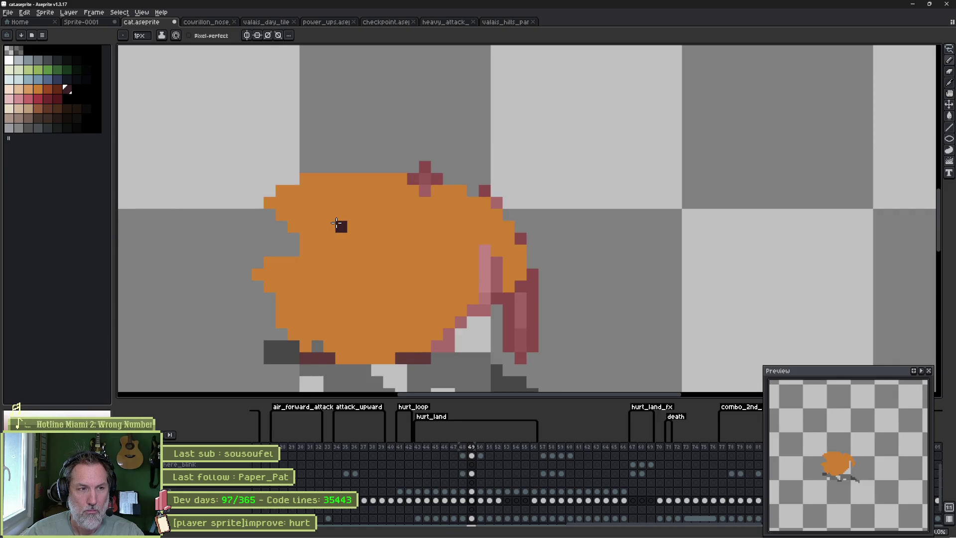
key(Left)
key(Left)
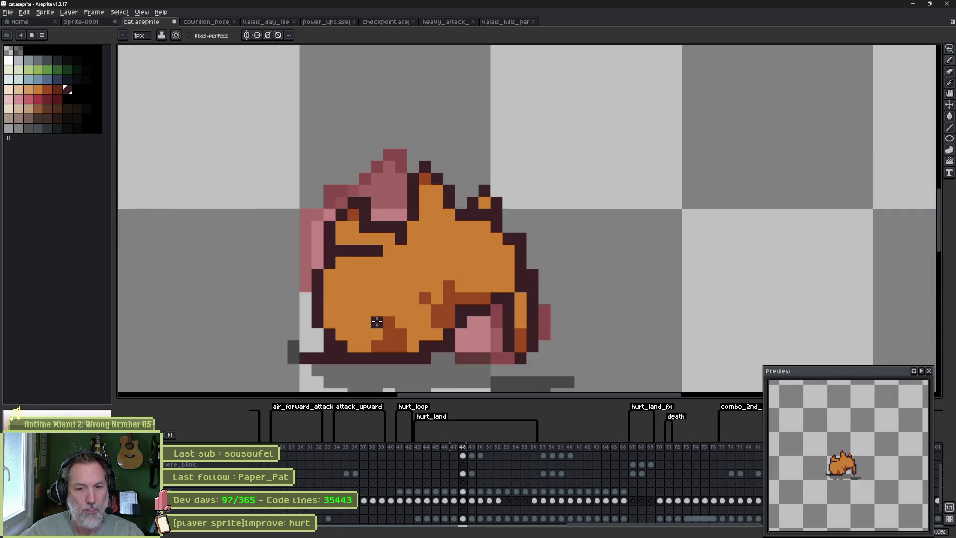
key(Right)
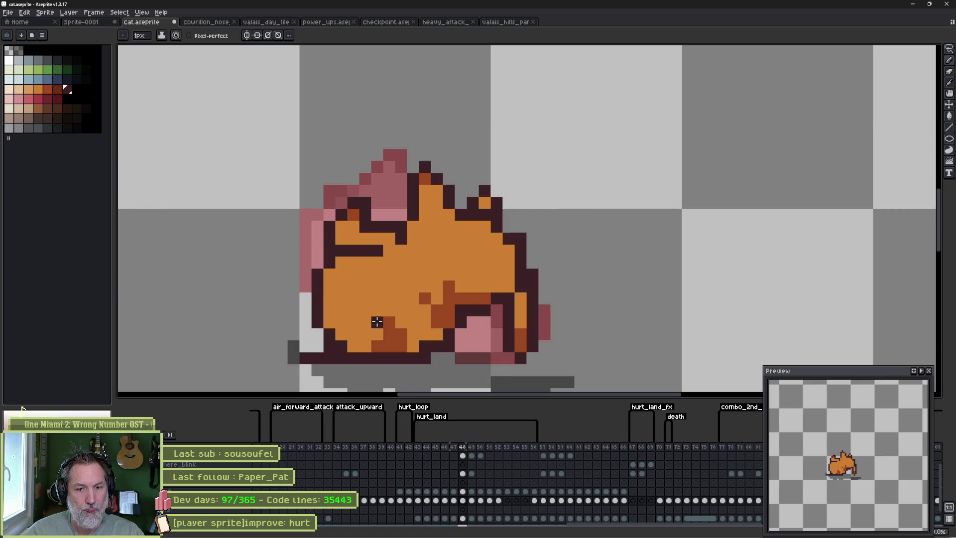
key(Right)
Trace dark outlines along the cat's body, lower-left edge, left side and top in frame 49.
mouse_move(443, 279)
mouse_down()
mouse_move(469, 322)
mouse_move(415, 355)
mouse_move(353, 357)
mouse_move(330, 286)
mouse_move(447, 262)
mouse_up()
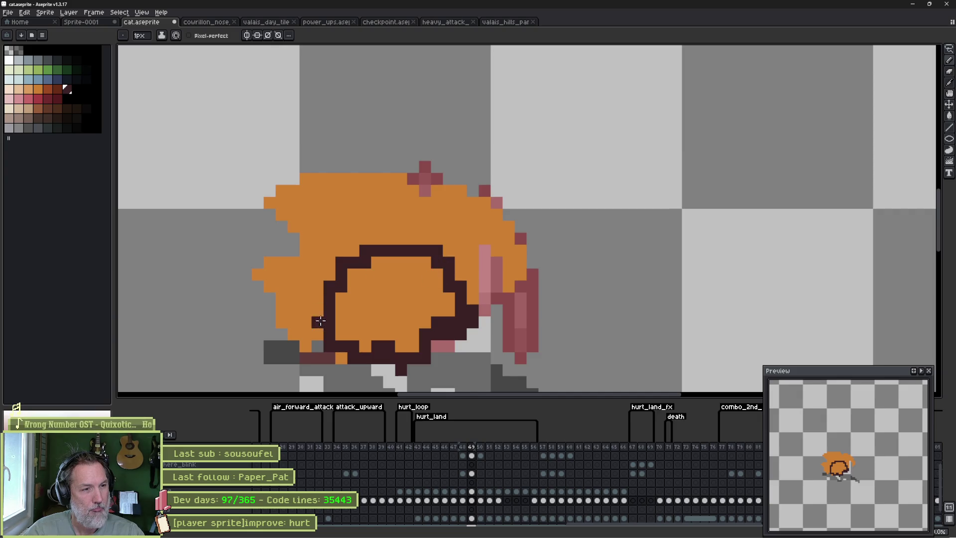
mouse_move(314, 334)
mouse_down()
mouse_move(274, 299)
mouse_move(269, 266)
mouse_up()
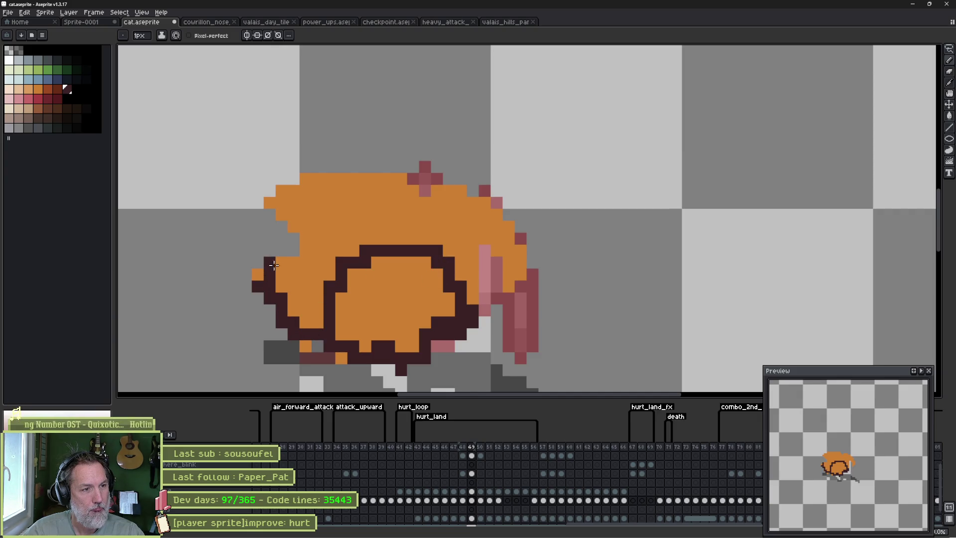
mouse_move(304, 240)
mouse_down()
mouse_move(294, 219)
mouse_move(319, 214)
mouse_up()
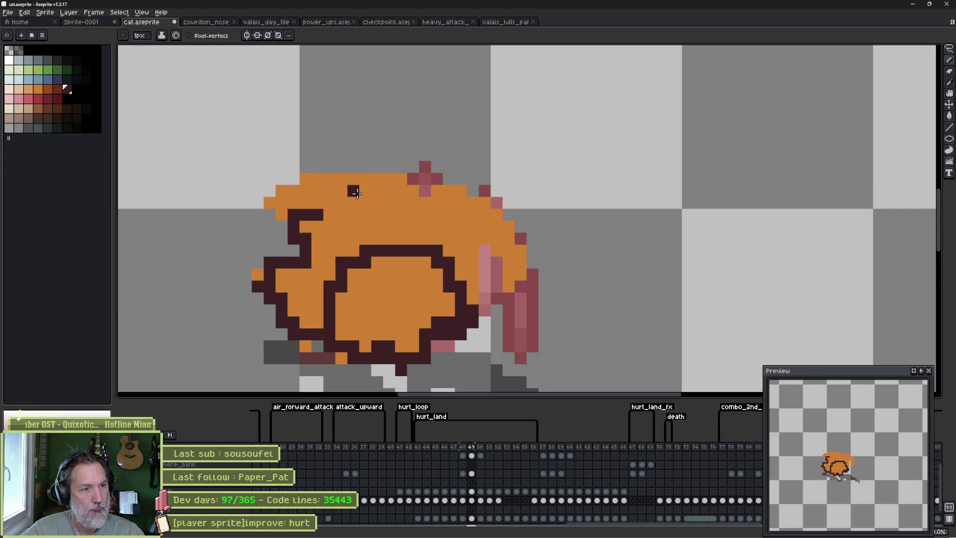
mouse_move(282, 200)
mouse_down()
mouse_move(349, 176)
mouse_move(409, 191)
mouse_move(529, 260)
mouse_move(497, 263)
mouse_move(473, 246)
mouse_up()
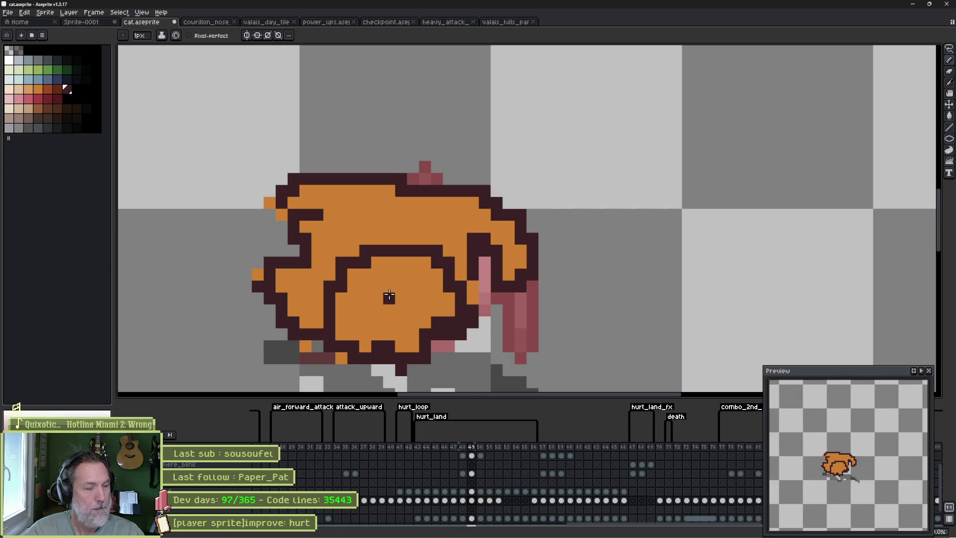
In frame 50, draw a small dark L-shaped eye and extend the outline with a diagonal line.
key(Left)
key(Right)
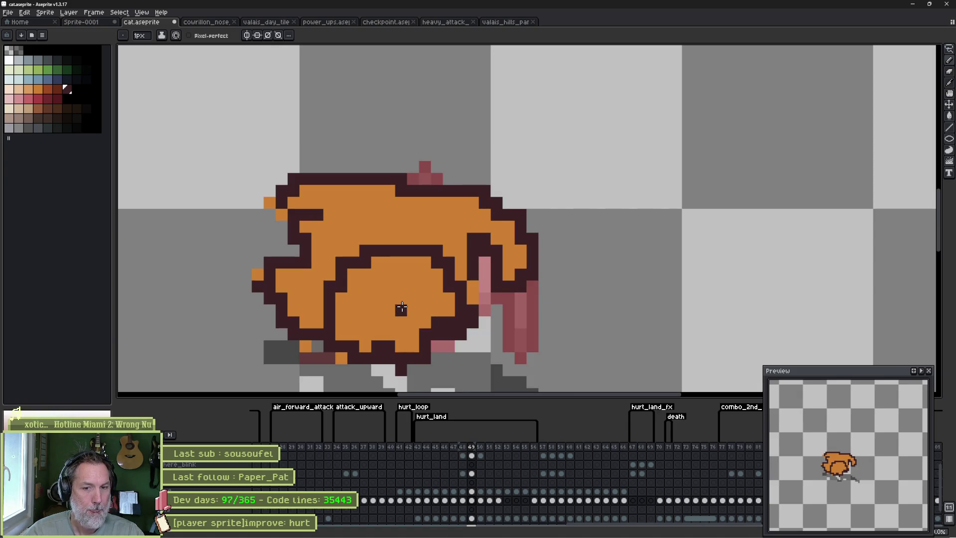
key(Right)
mouse_move(329, 275)
mouse_down()
mouse_move(340, 264)
mouse_move(475, 305)
mouse_move(450, 355)
mouse_move(371, 373)
mouse_move(311, 298)
mouse_move(324, 264)
mouse_up()
mouse_move(438, 265)
mouse_down()
mouse_move(396, 208)
mouse_move(422, 182)
mouse_move(484, 195)
mouse_move(404, 142)
mouse_move(244, 191)
mouse_move(219, 217)
mouse_move(298, 275)
mouse_up()
Enable pixel-perfect strokes and outline frame 51's cheek, head, back, chest, leg and right edge.
click(189, 35)
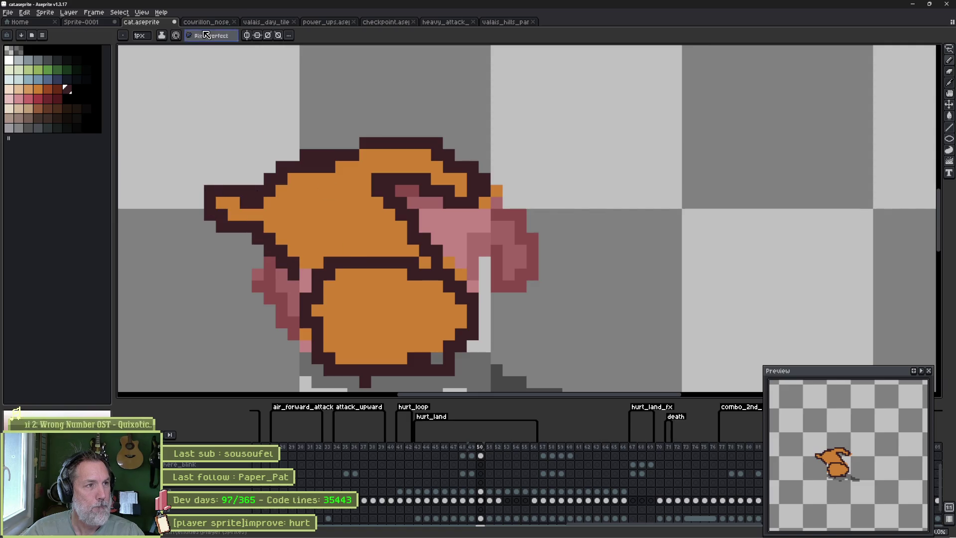
key(period)
mouse_move(281, 191)
mouse_down()
mouse_move(258, 204)
mouse_move(269, 250)
mouse_up()
mouse_move(273, 175)
mouse_down()
mouse_move(226, 231)
mouse_move(234, 292)
mouse_move(186, 333)
mouse_move(214, 356)
mouse_move(289, 383)
mouse_move(428, 374)
mouse_up()
mouse_move(478, 326)
mouse_down()
mouse_move(487, 254)
mouse_move(462, 240)
mouse_move(386, 232)
mouse_move(324, 261)
mouse_move(269, 249)
mouse_up()
click(293, 287)
key(period)
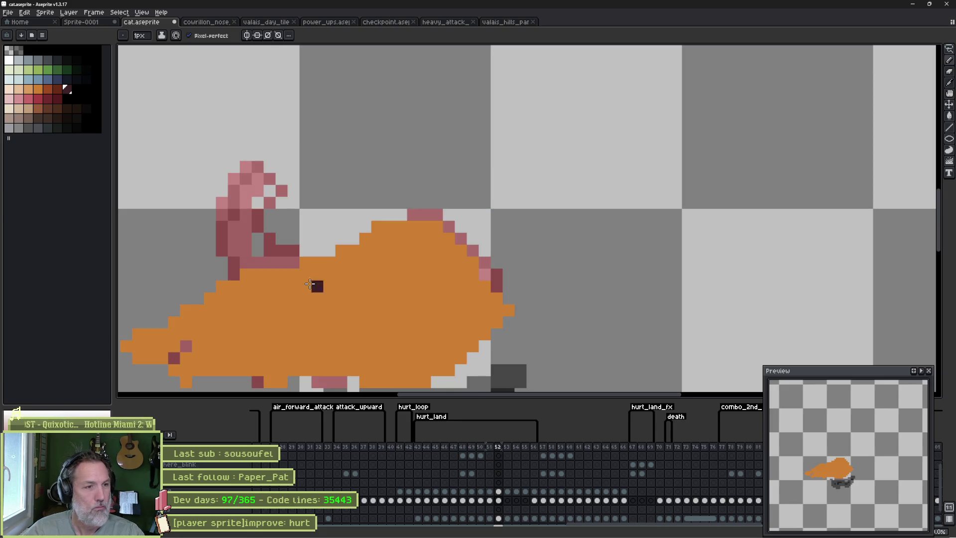